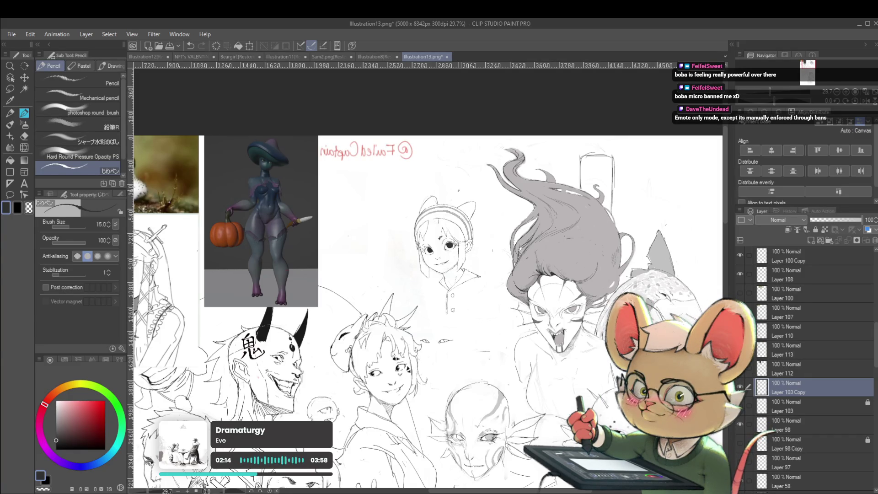
Unmirror the page view and zoom in on the headband girl's face
click(866, 103)
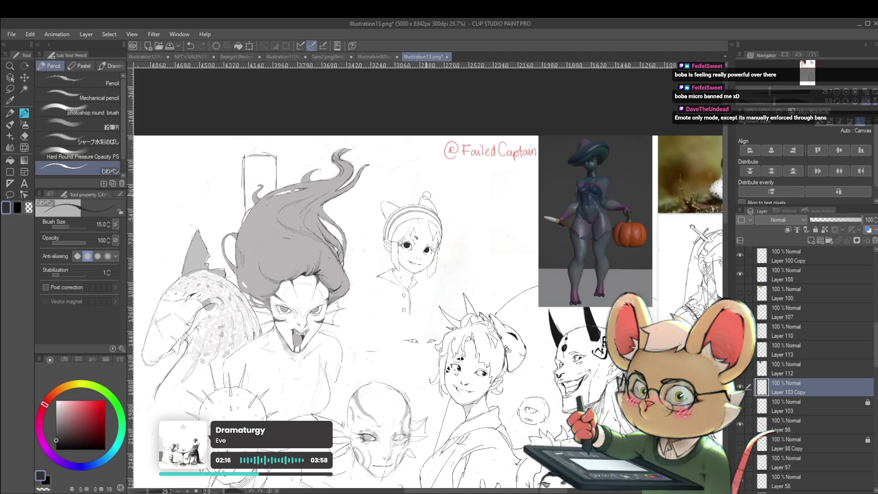
scroll(426, 194, up, 3)
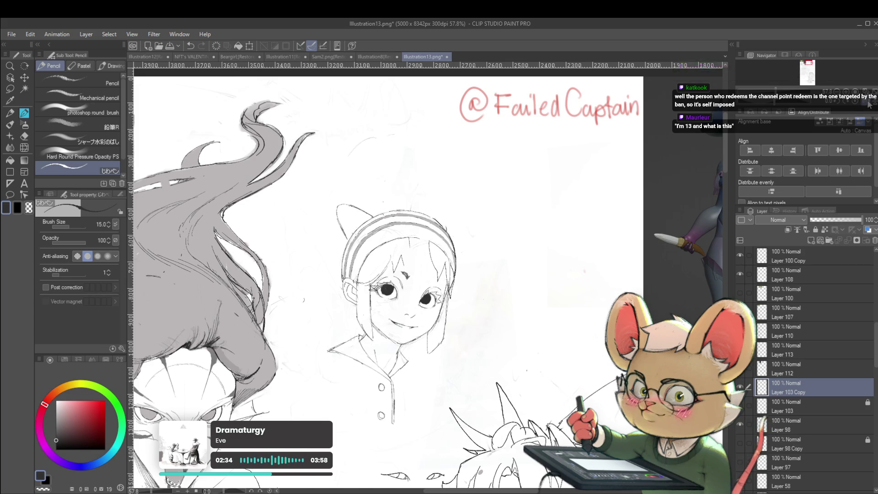
Mirror the view with H, zoom into the girl's face, then zoom out to the wider page
key(h)
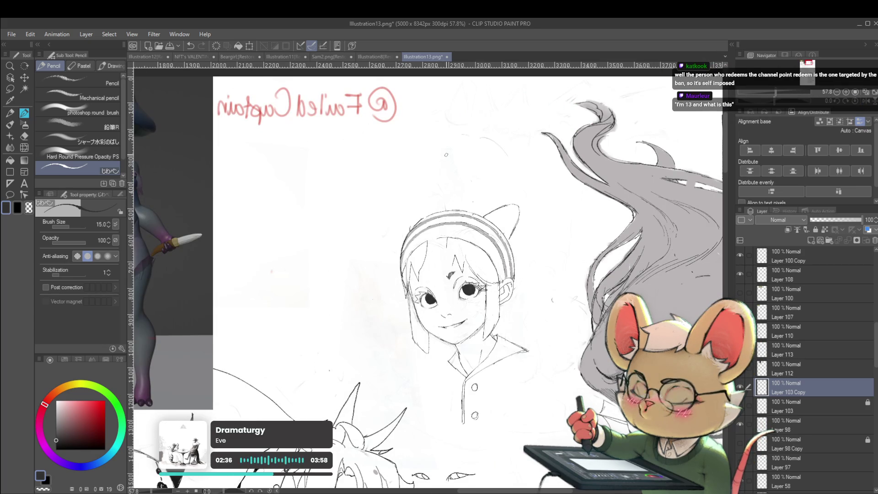
scroll(415, 203, up, 3)
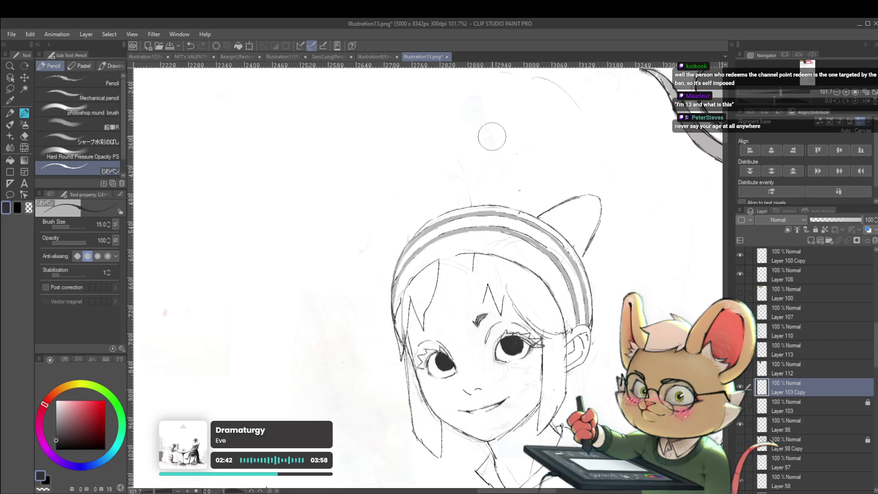
scroll(457, 351, up, 2)
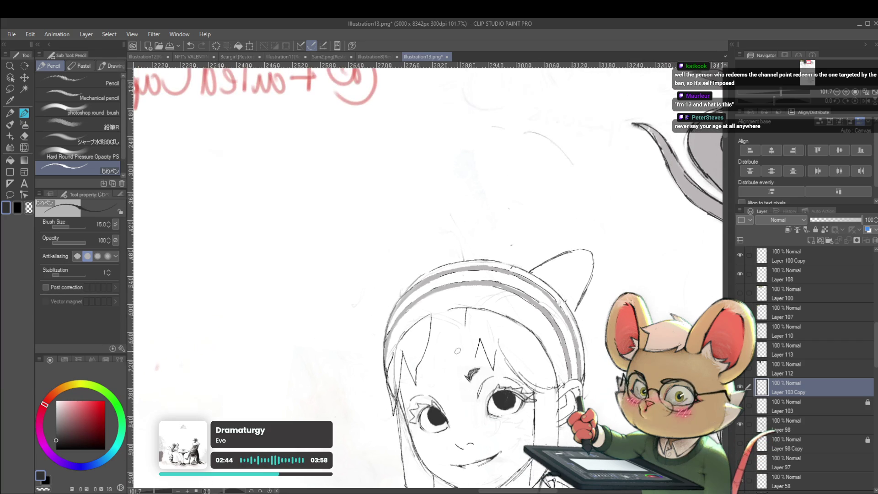
scroll(386, 323, up, 1)
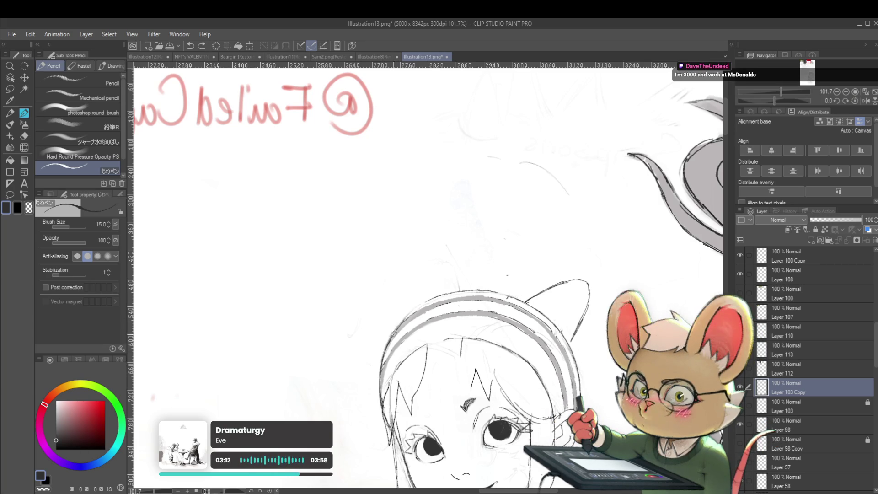
click(476, 297)
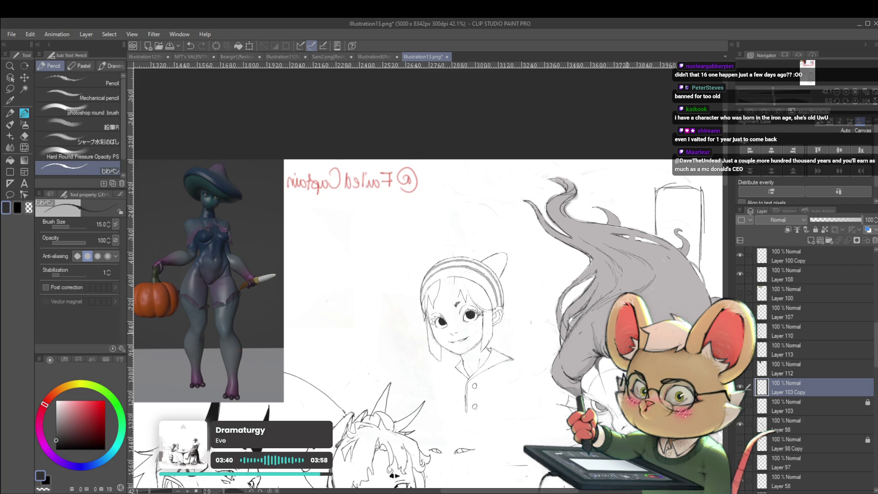
Flip the view to normal and back to mirrored, then recentre and zoom on the girl's face
click(866, 104)
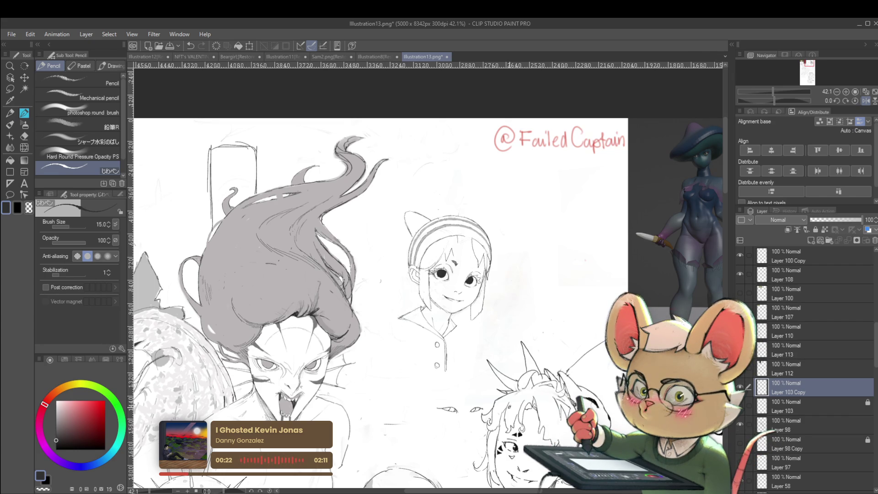
click(866, 101)
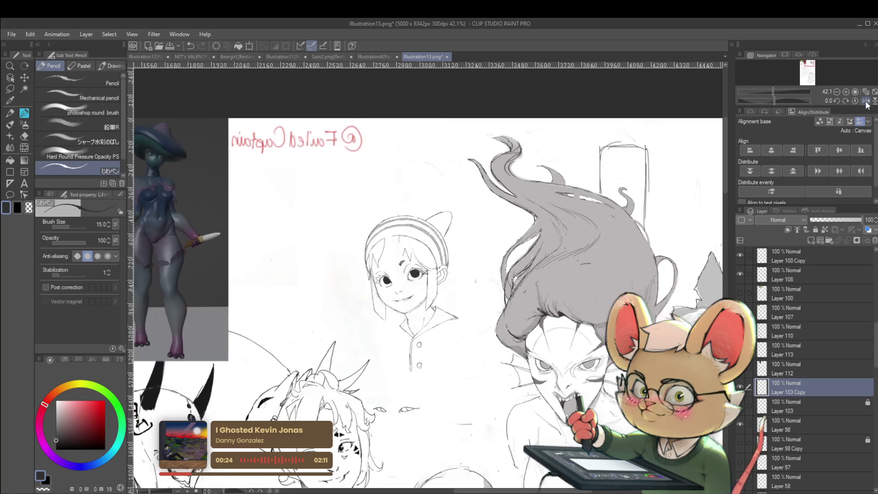
drag(451, 183, 465, 198)
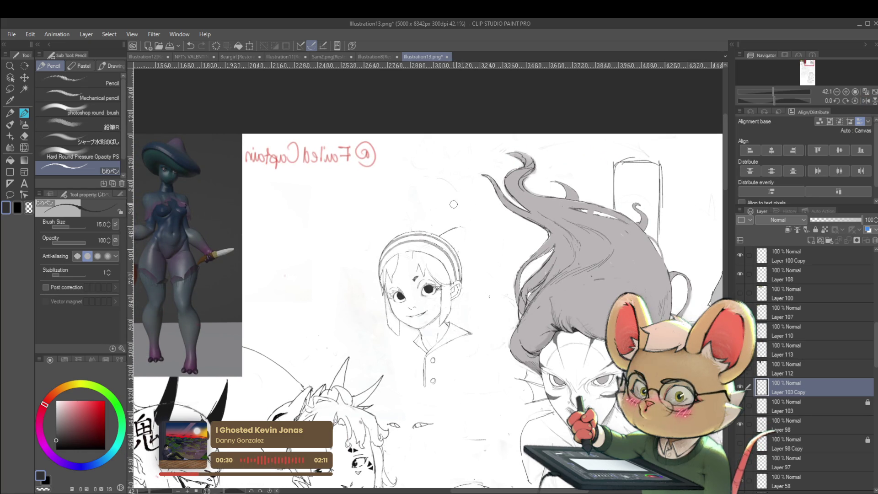
scroll(453, 204, up, 3)
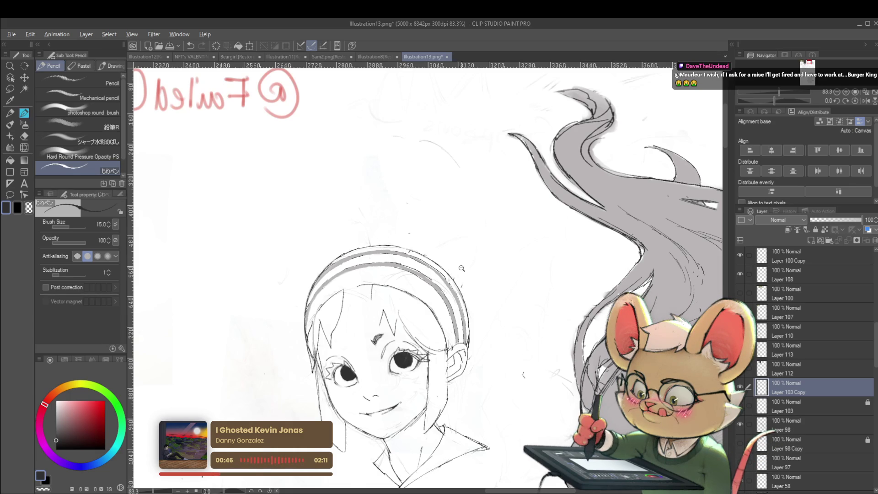
scroll(461, 237, down, 2)
Switch to the Liquify tool and enlarge its brush to size 500
click(24, 147)
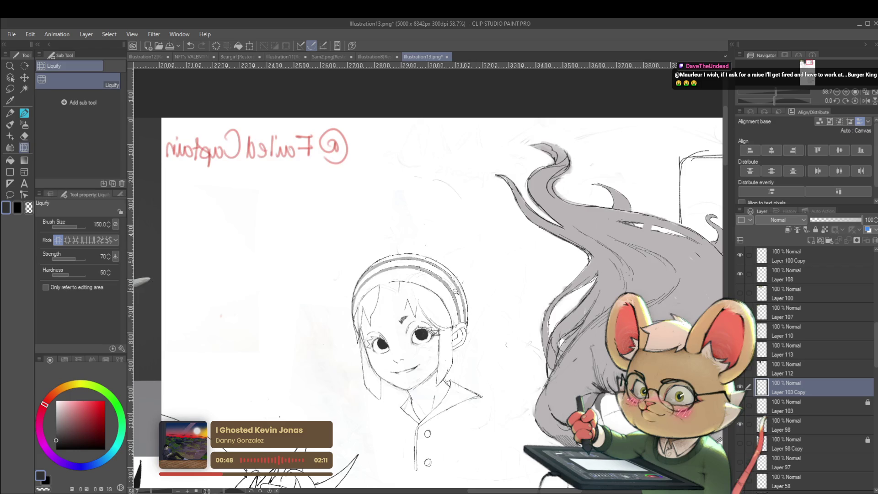
scroll(457, 291, down, 1)
key(bracketright)
key(bracketright)
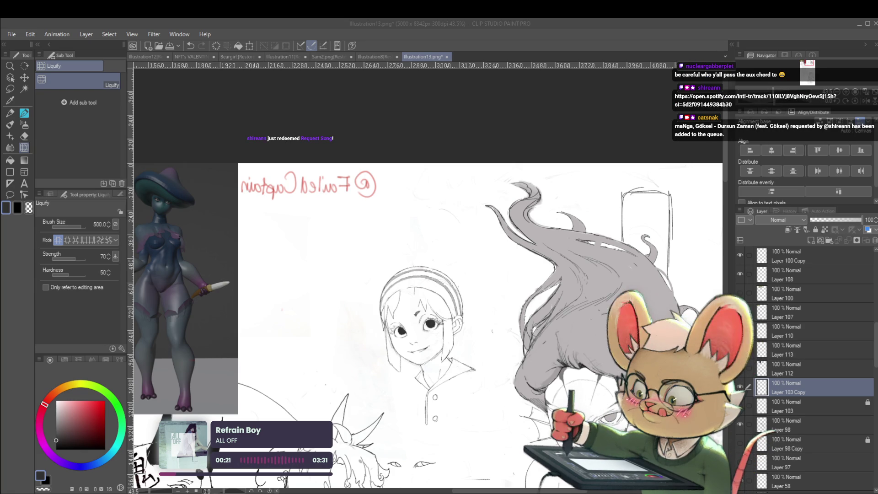
Refocus the canvas and return the view to normal orientation
click(498, 224)
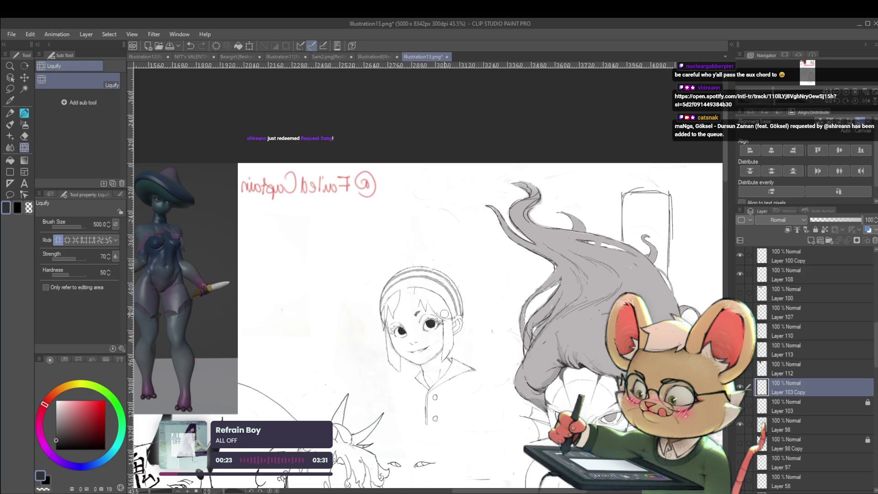
scroll(444, 314, down, 2)
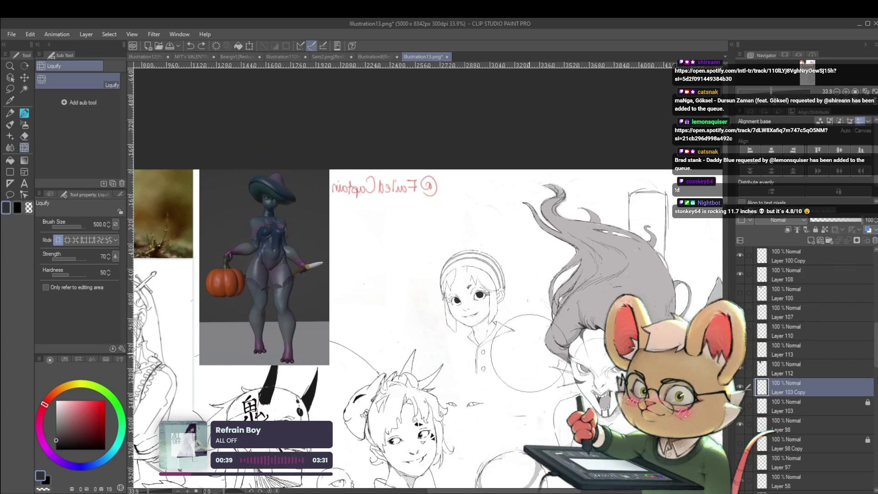
click(859, 104)
Pan toward the long-haired sketch, adjust zoom, and mirror the whole page horizontally
drag(642, 242, 697, 211)
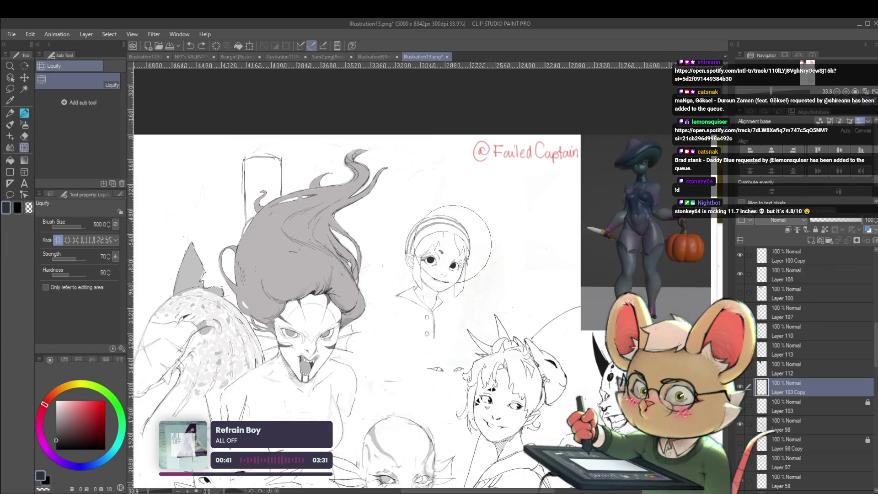
scroll(452, 244, up, 5)
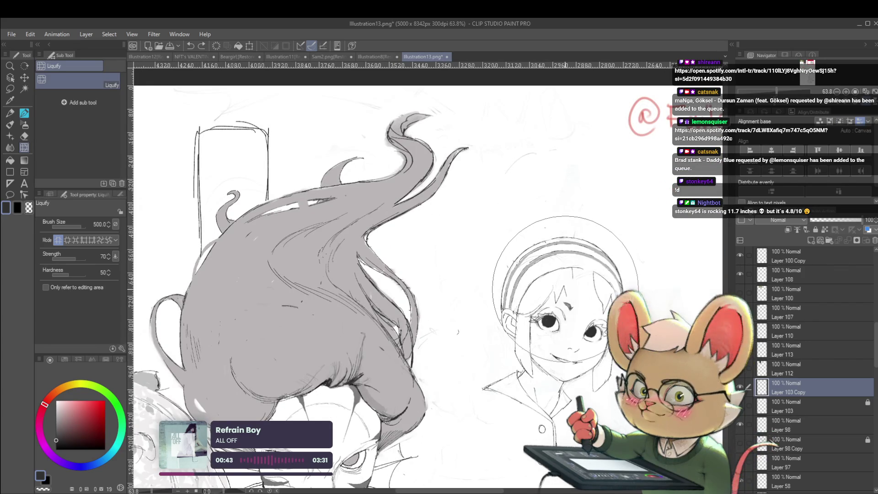
scroll(641, 289, down, 4)
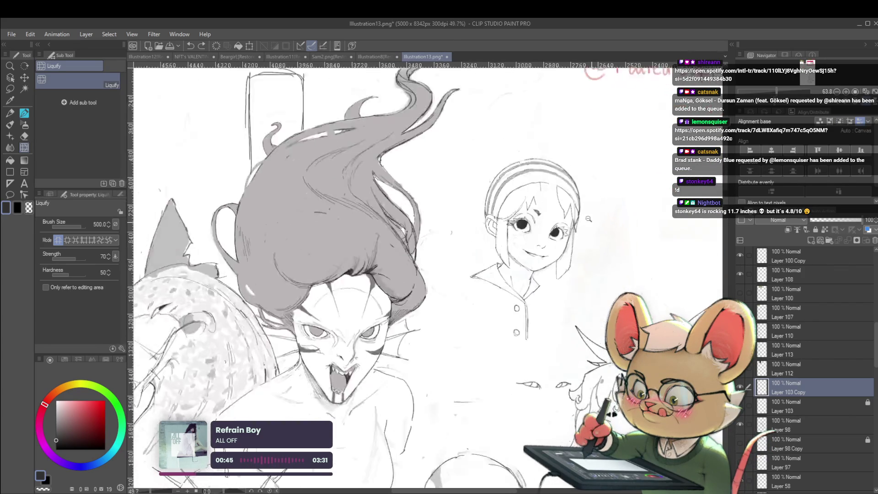
scroll(567, 187, down, 3)
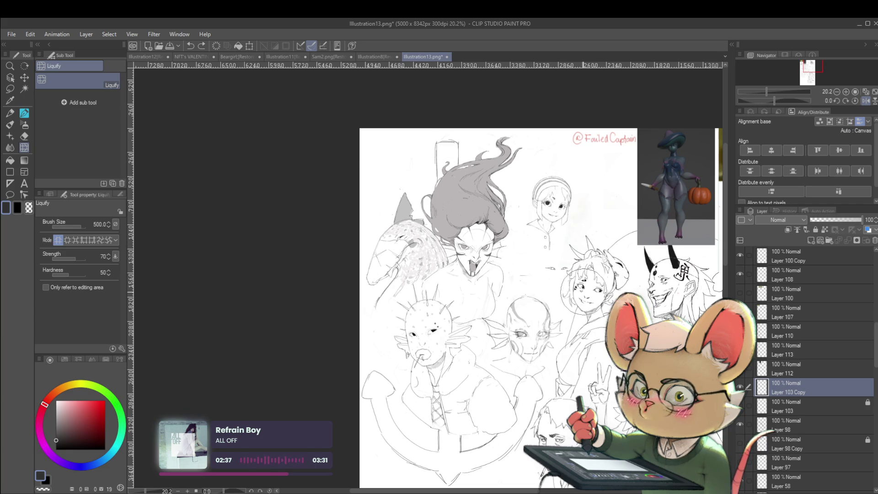
drag(503, 274, 507, 301)
click(865, 101)
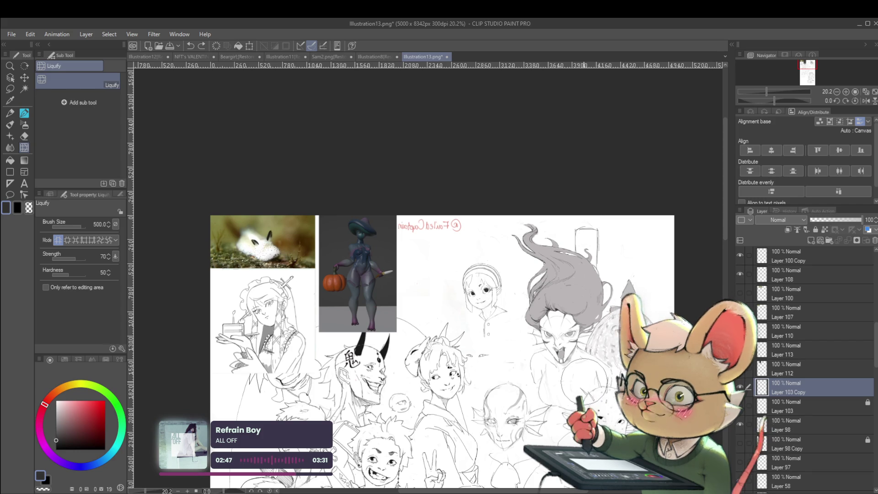
Zoom from 20.2% to 36.2% on the mirrored headband girl and neighbouring reference figure
scroll(547, 316, up, 3)
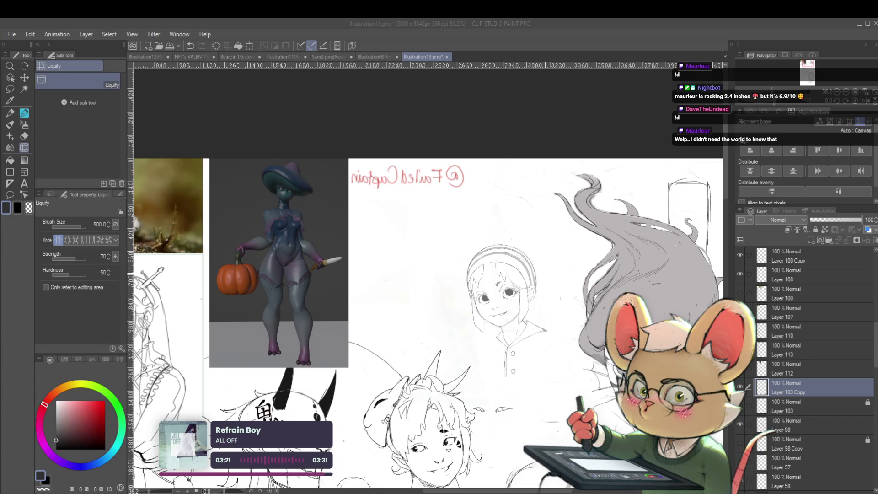
Zoom to 53.1% and push the head outline with a size-60 Liquify brush
scroll(562, 251, up, 2)
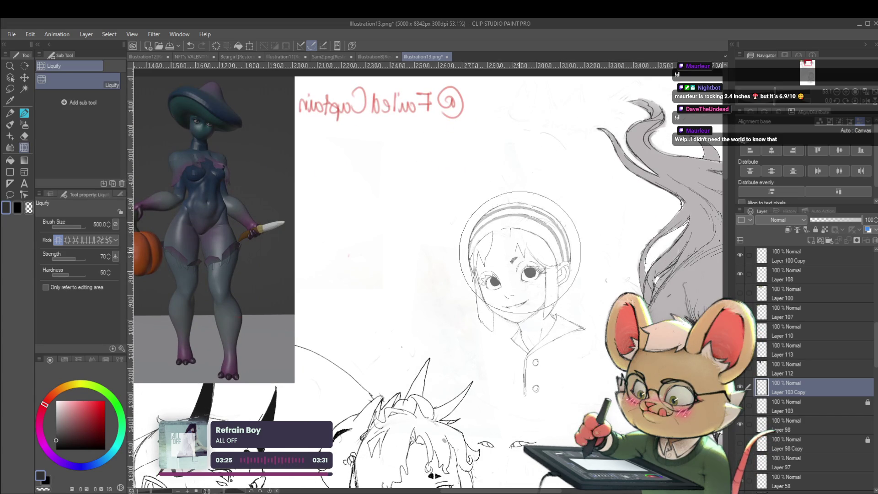
drag(516, 259, 492, 250)
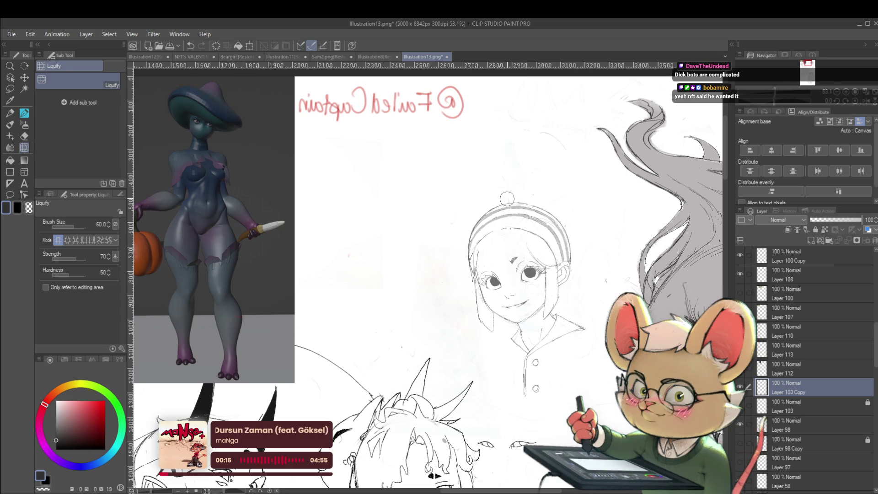
Switch to the pencil brushes, restore normal view orientation, and centre the girl's face
key(p)
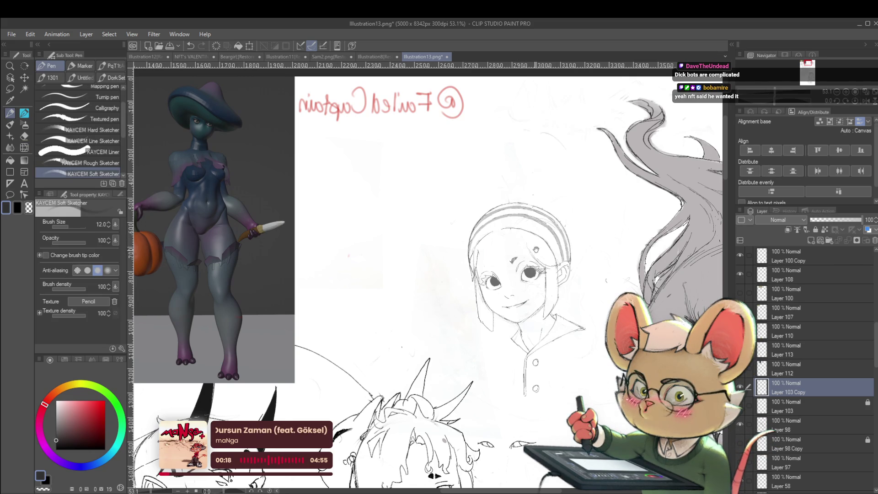
scroll(536, 249, up, 2)
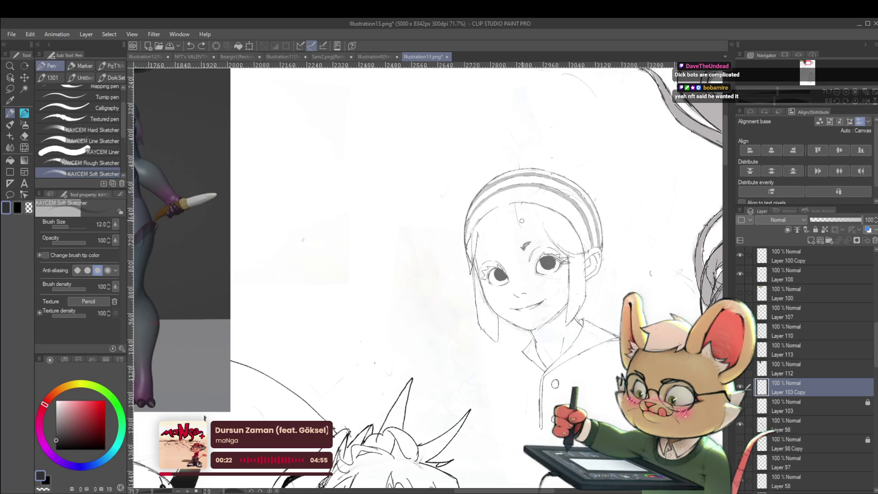
key(p)
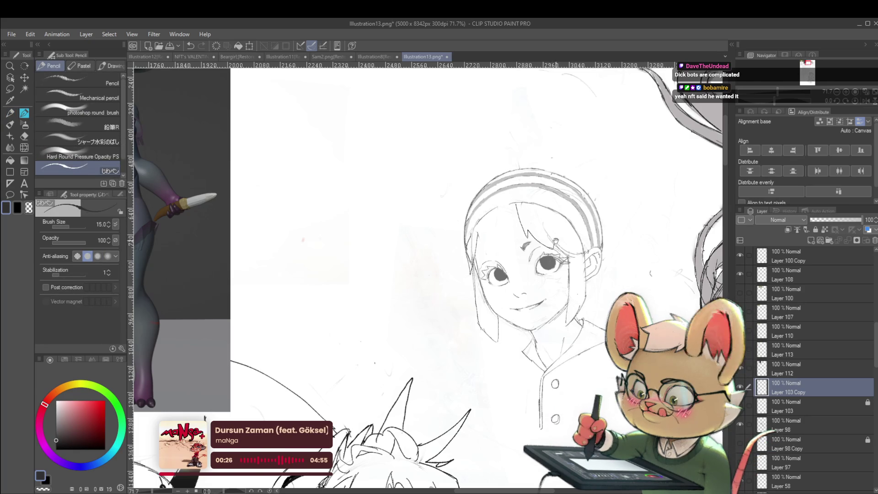
scroll(555, 241, down, 5)
click(864, 103)
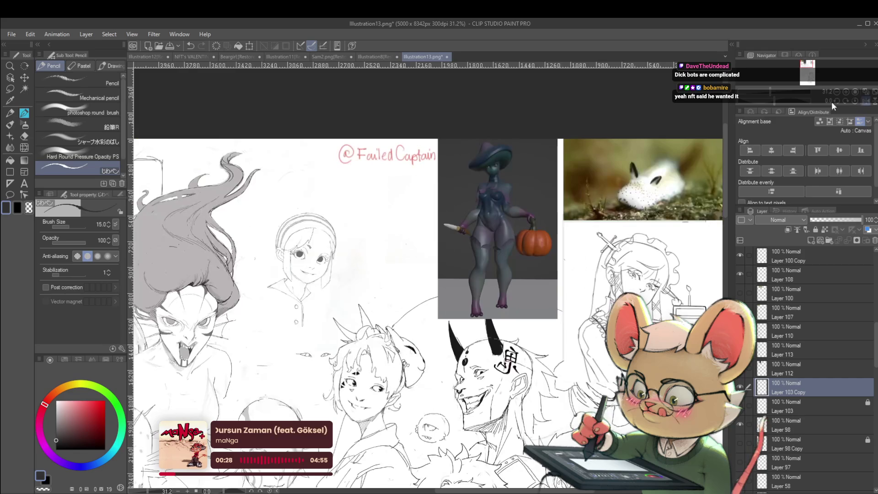
scroll(297, 268, up, 4)
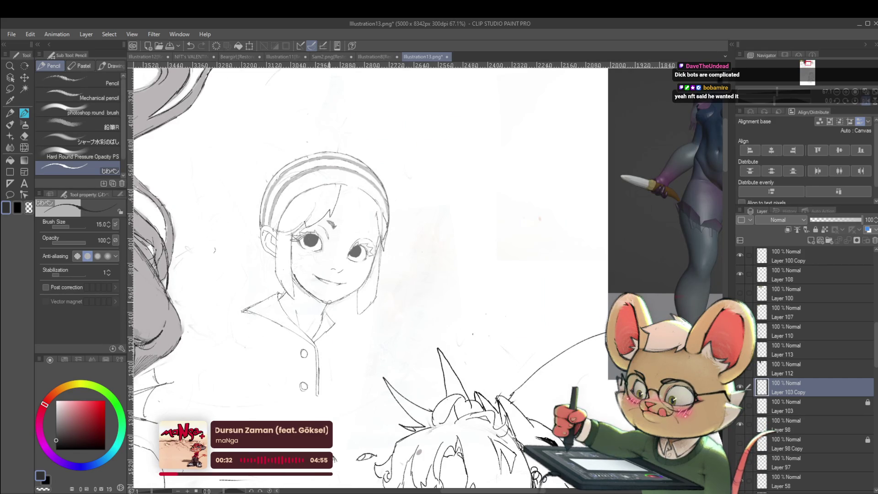
drag(403, 278, 564, 296)
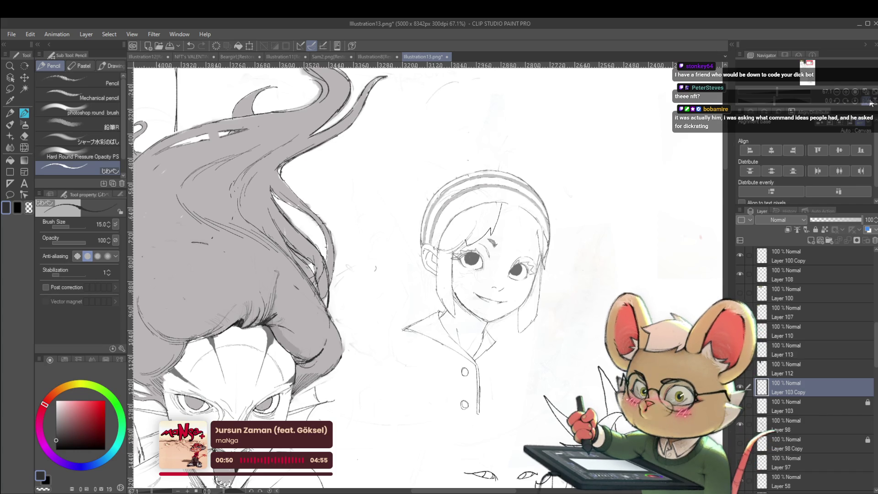
Mirror the view, zoom in, and add small pencil touch-ups on the cheek and jaw, undoing one stray stroke
key(h)
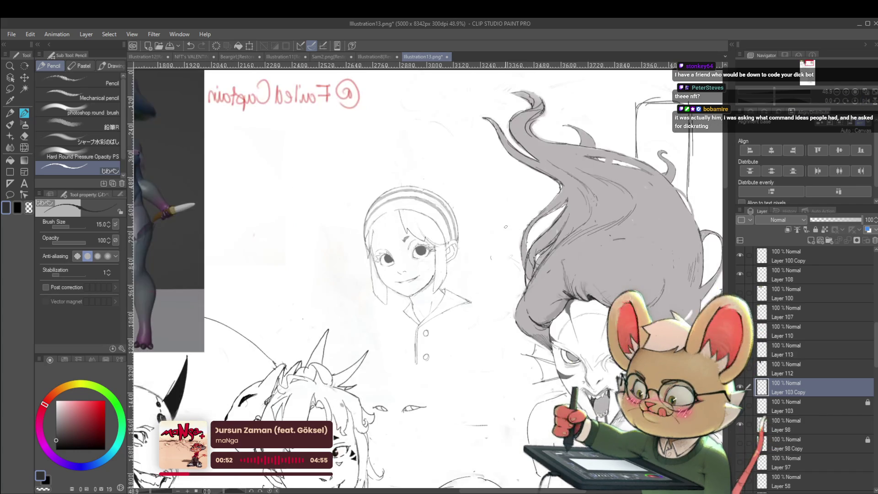
scroll(432, 271, up, 2)
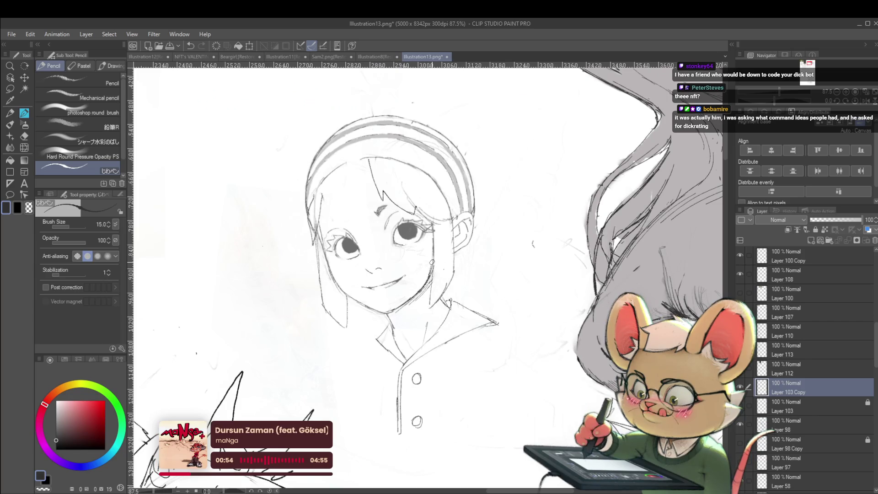
scroll(432, 262, down, 3)
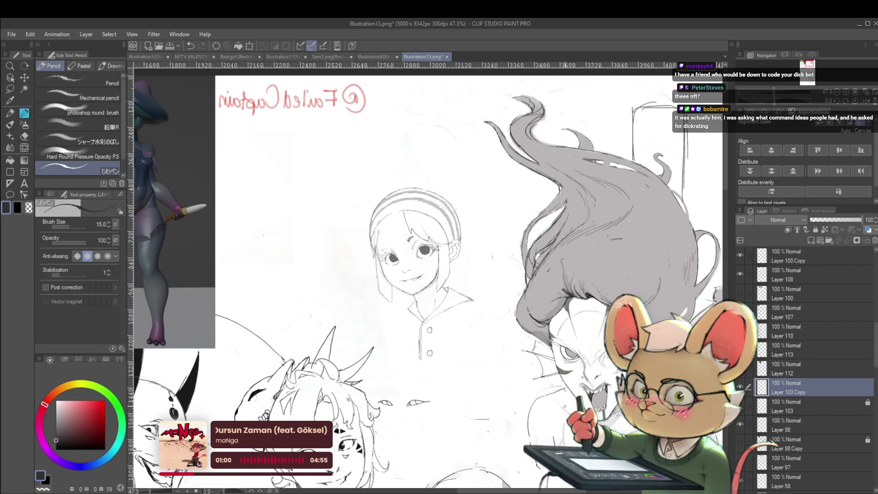
scroll(384, 202, up, 2)
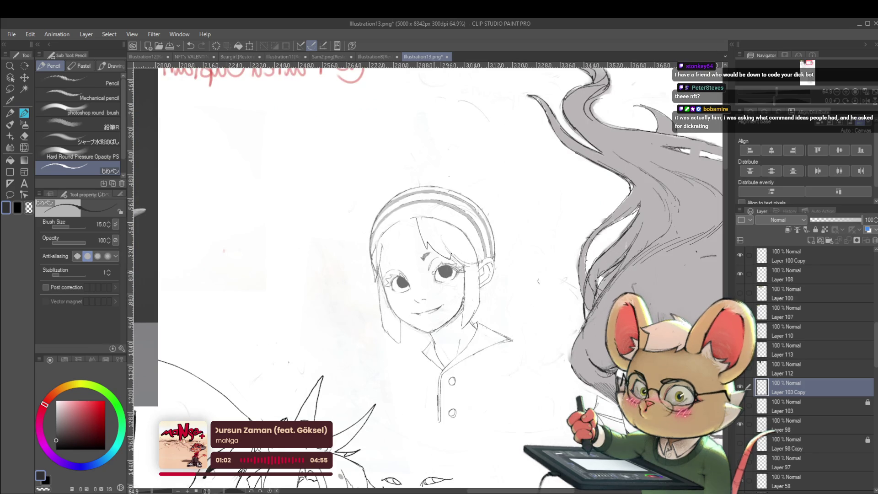
scroll(460, 238, up, 2)
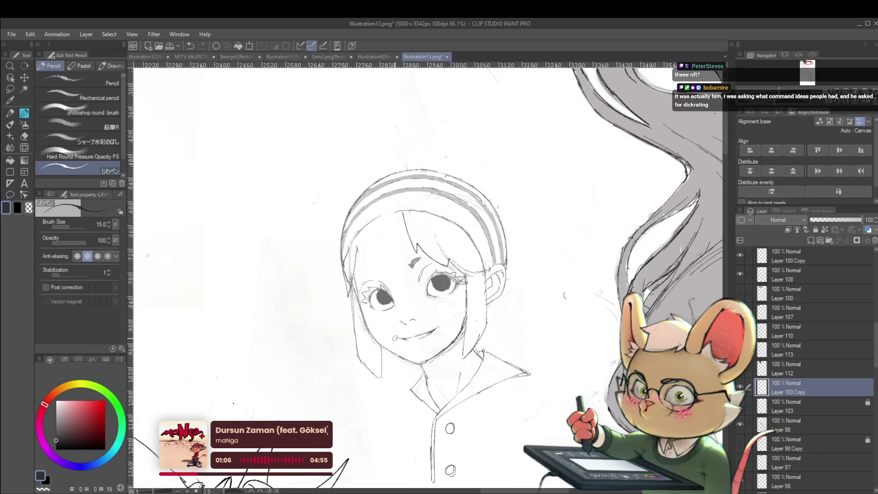
scroll(425, 222, down, 2)
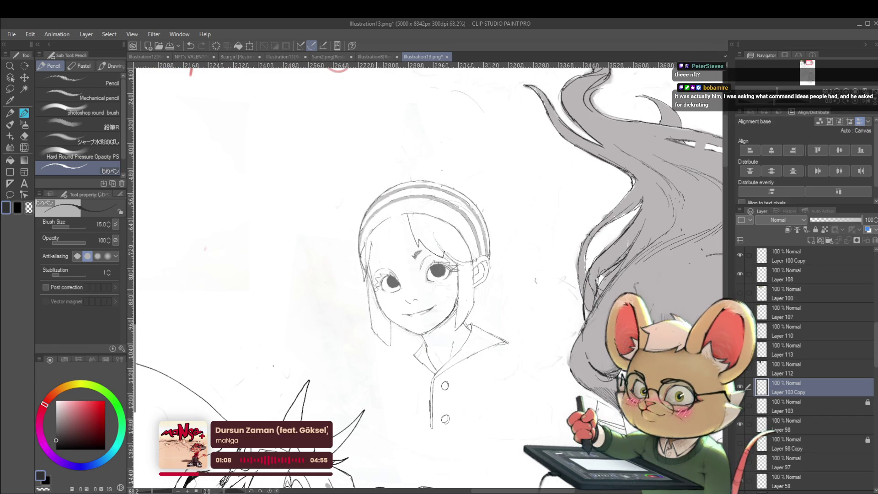
drag(372, 286, 389, 309)
key(ctrl+z)
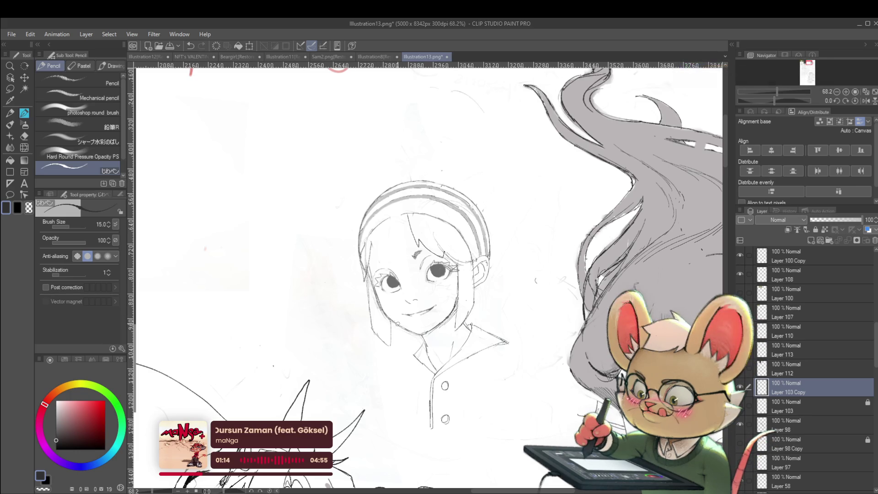
drag(402, 326, 405, 328)
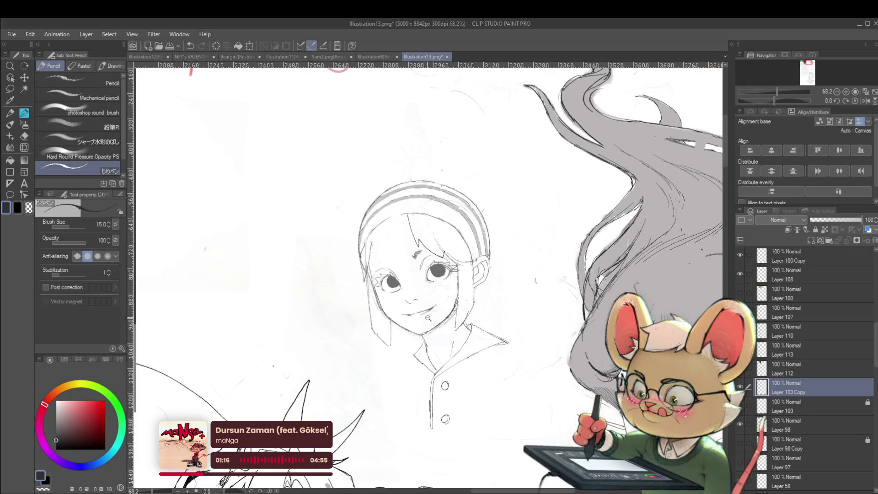
scroll(428, 317, down, 2)
click(867, 102)
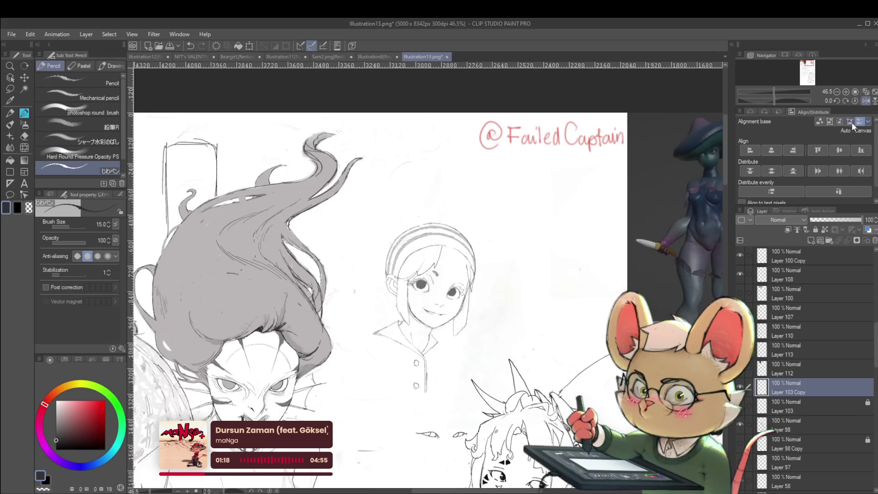
scroll(466, 283, up, 3)
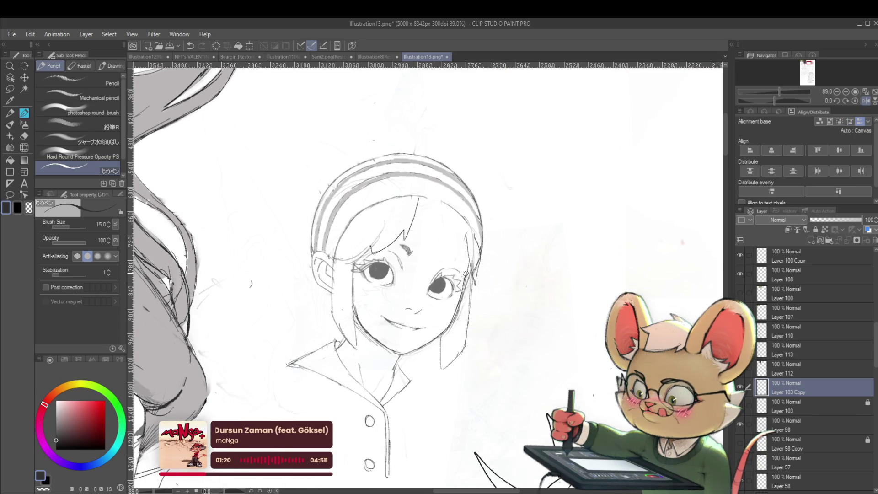
scroll(476, 263, down, 4)
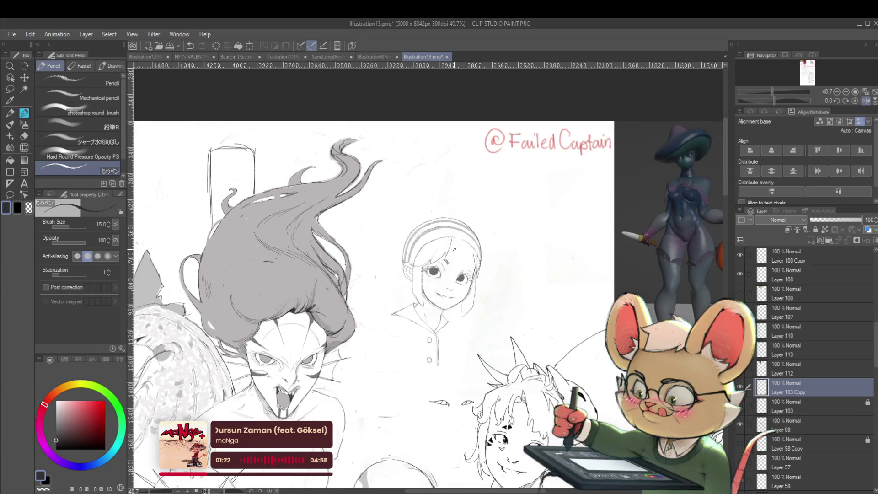
scroll(421, 295, up, 3)
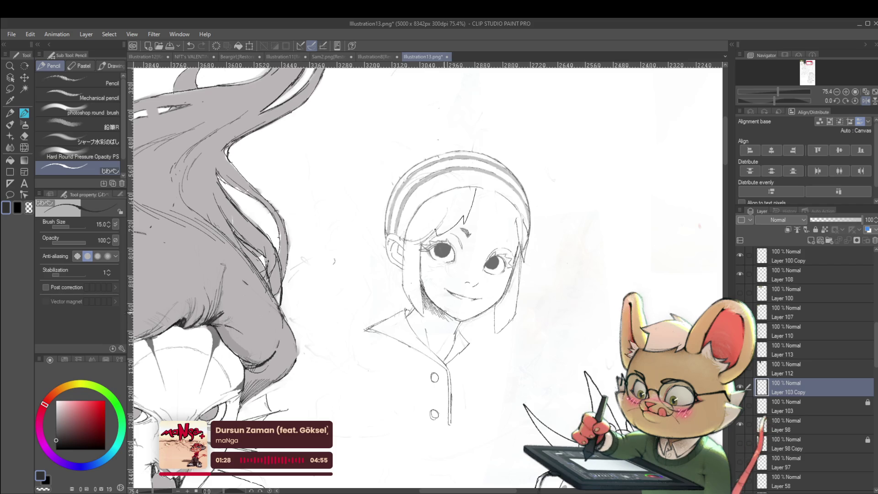
scroll(466, 322, down, 2)
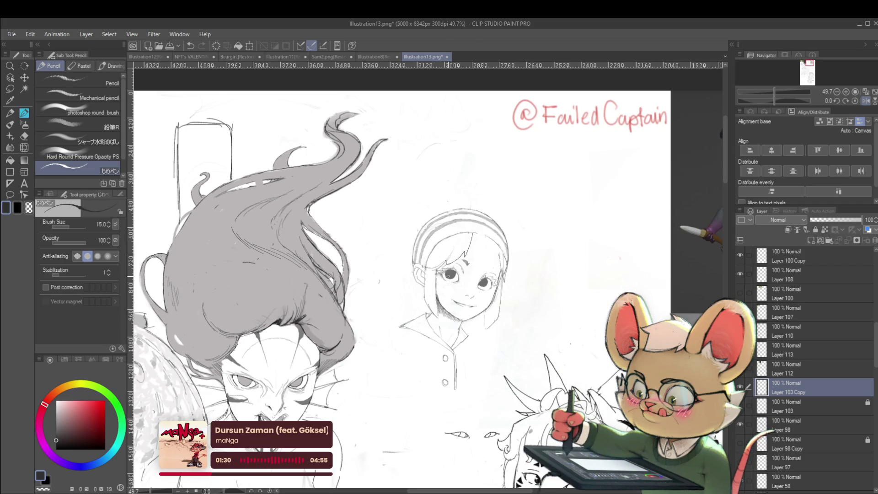
scroll(428, 343, up, 1)
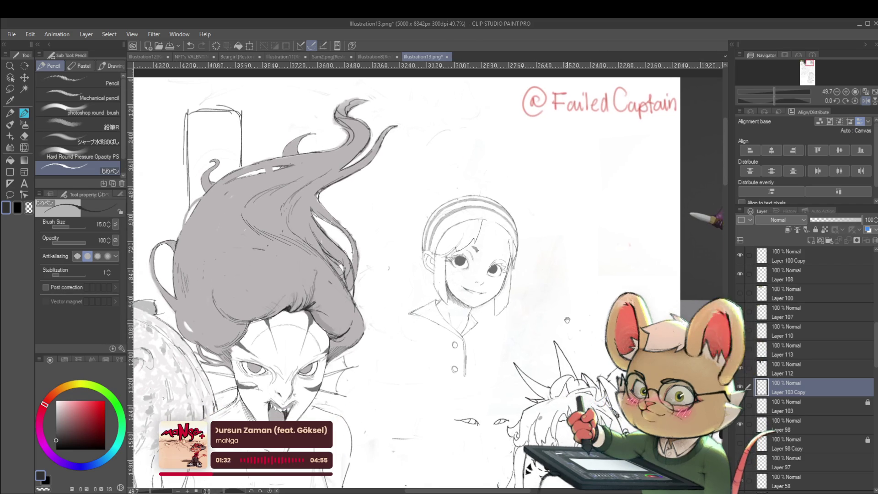
scroll(429, 344, up, 2)
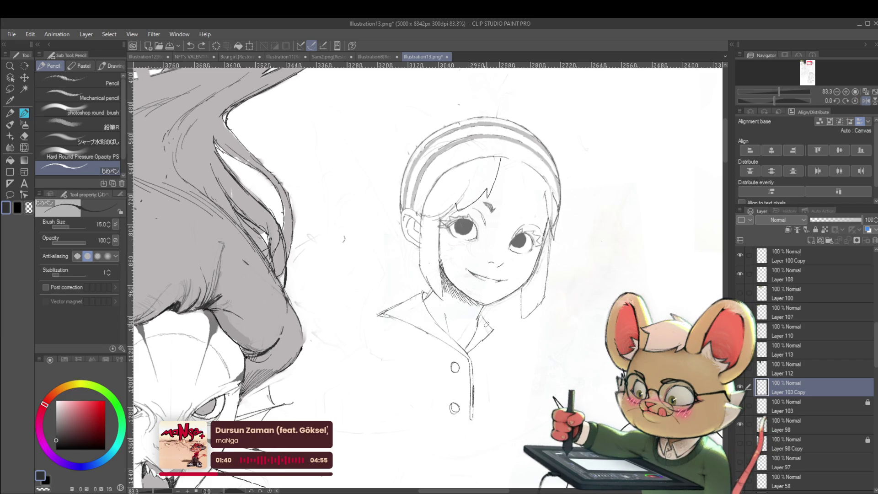
click(866, 101)
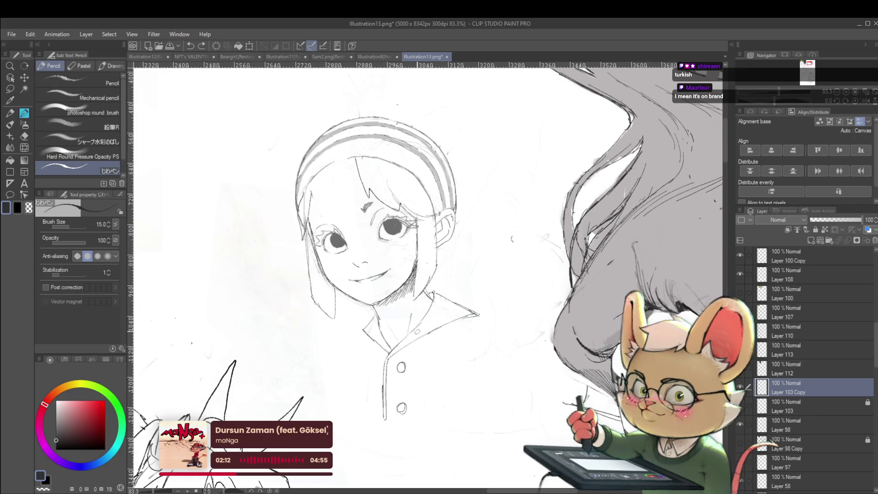
Zoom out and back in on the headband girl's hatched jaw and neck
scroll(446, 309, down, 3)
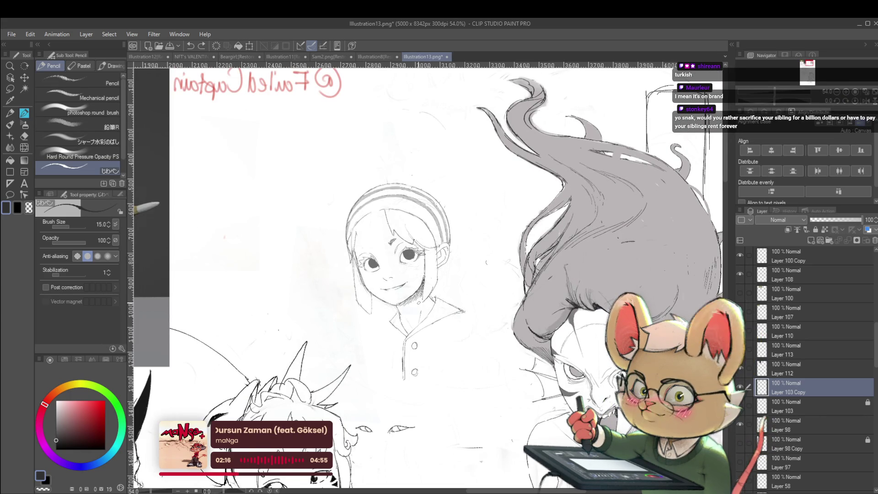
scroll(364, 259, up, 3)
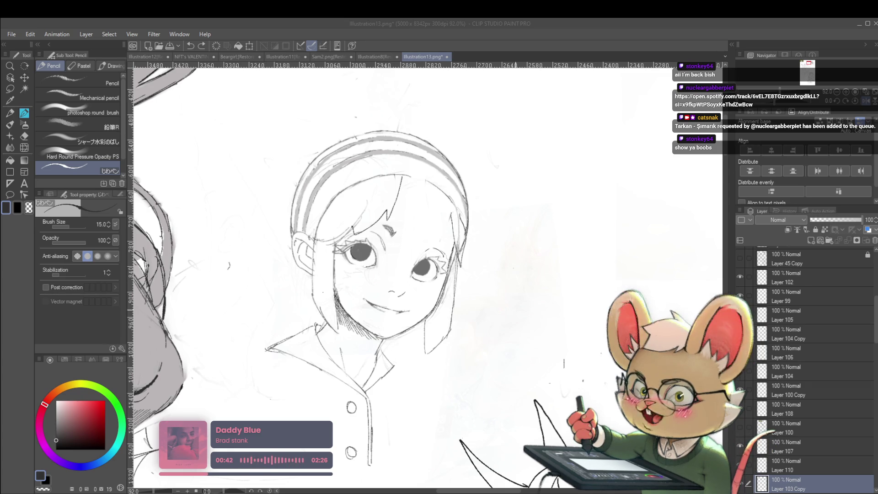
Refocus the canvas, flip the view horizontally, and zoom in and out on the girl's face
click(554, 309)
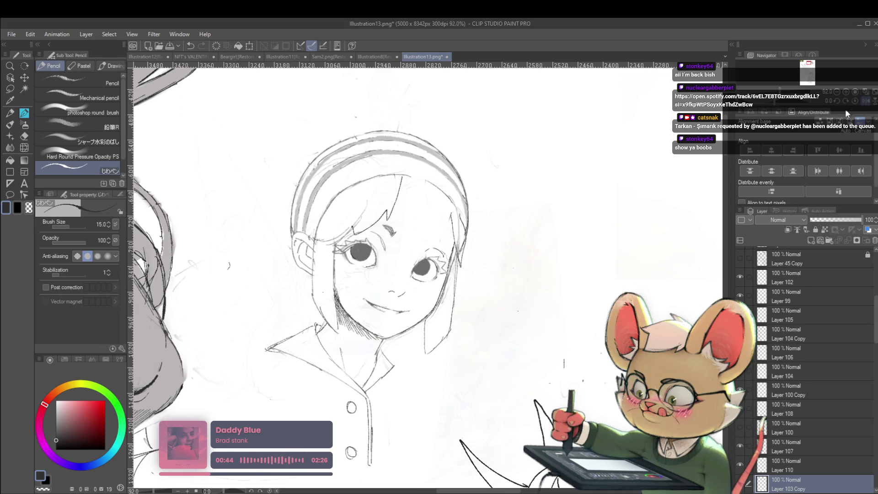
click(864, 103)
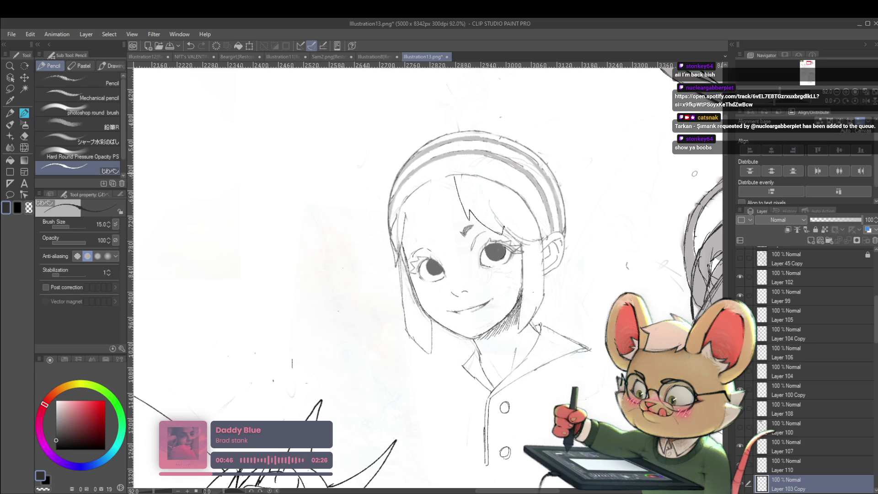
key(ctrl+plus)
key(ctrl+plus)
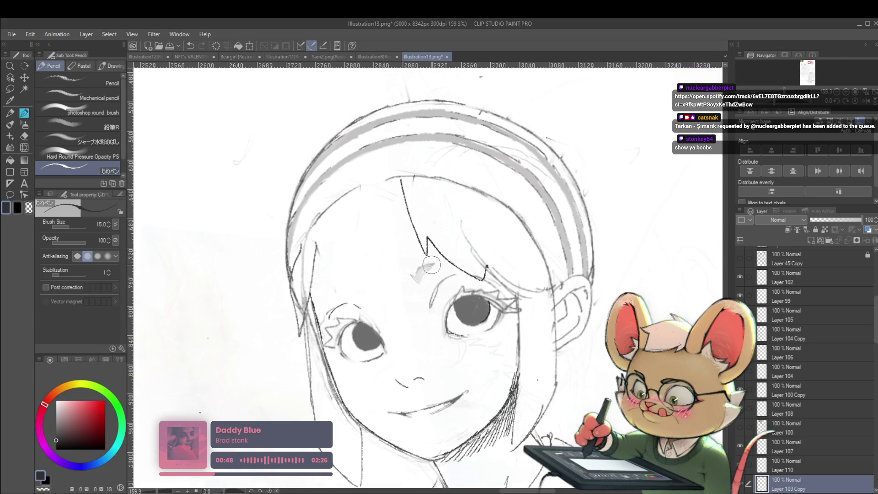
key(ctrl+minus)
key(ctrl+minus)
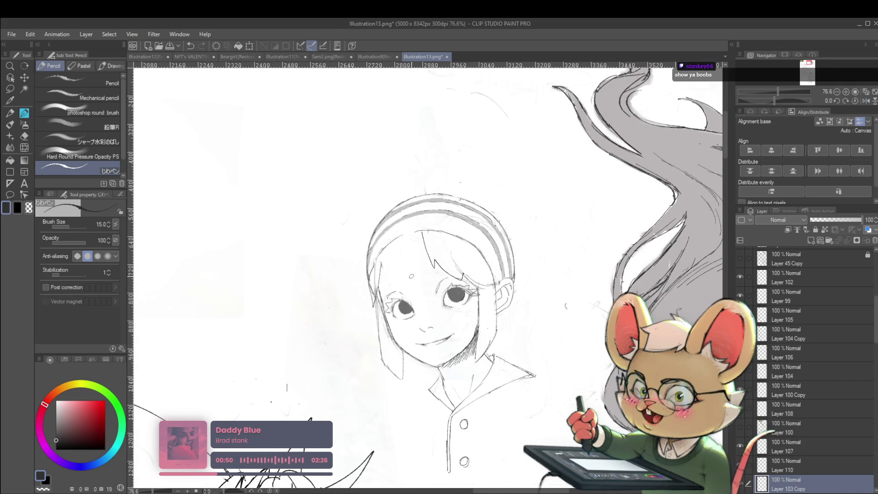
scroll(411, 275, up, 2)
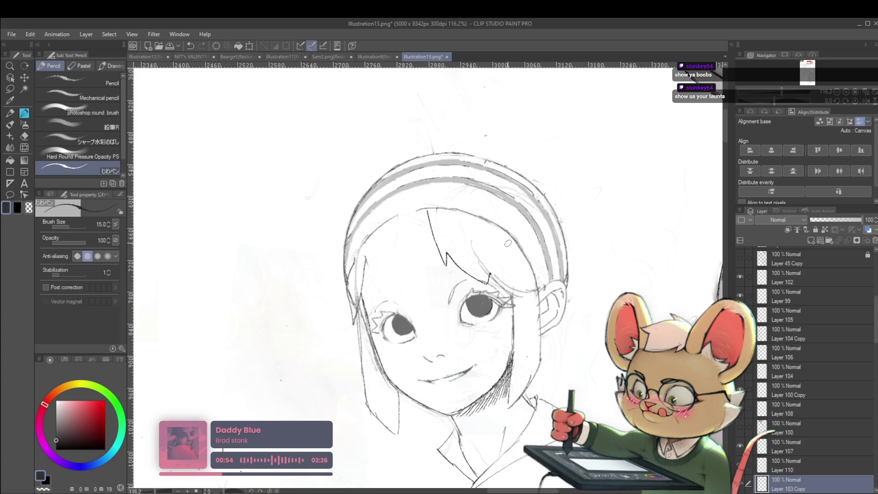
scroll(482, 280, down, 3)
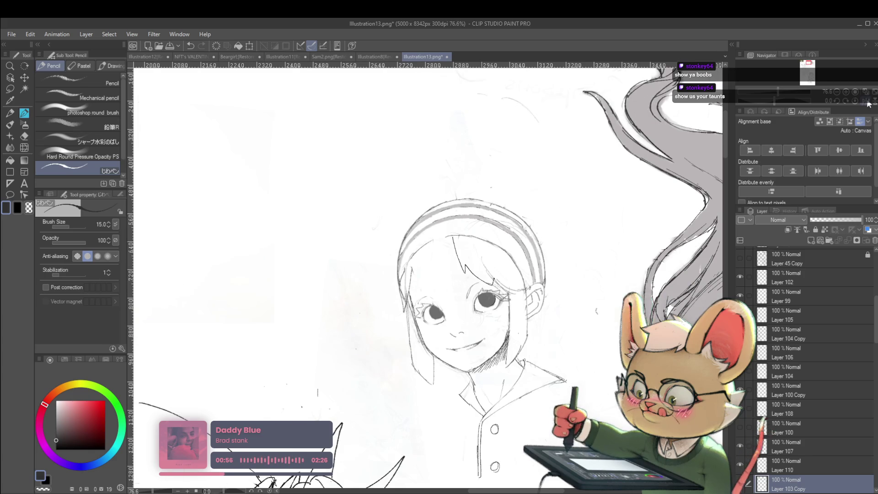
Mirror the view, pan over the face, and add a short pencil stroke above the right eye
key(h)
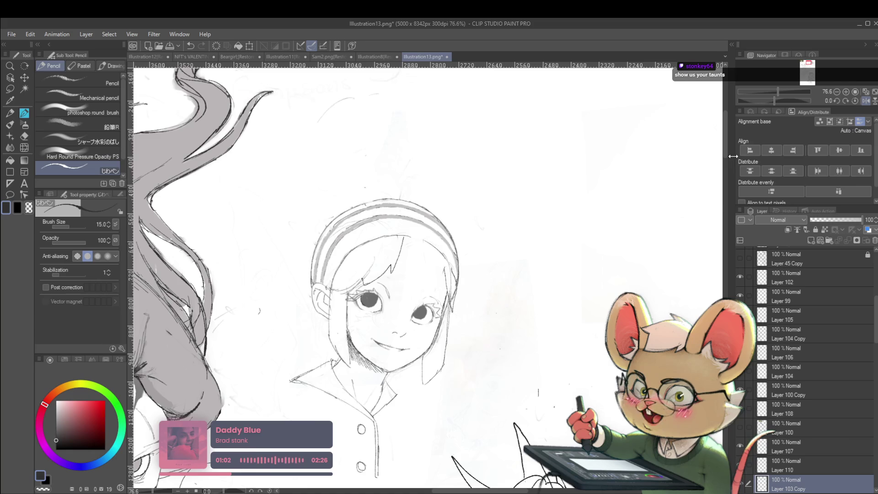
scroll(392, 297, up, 3)
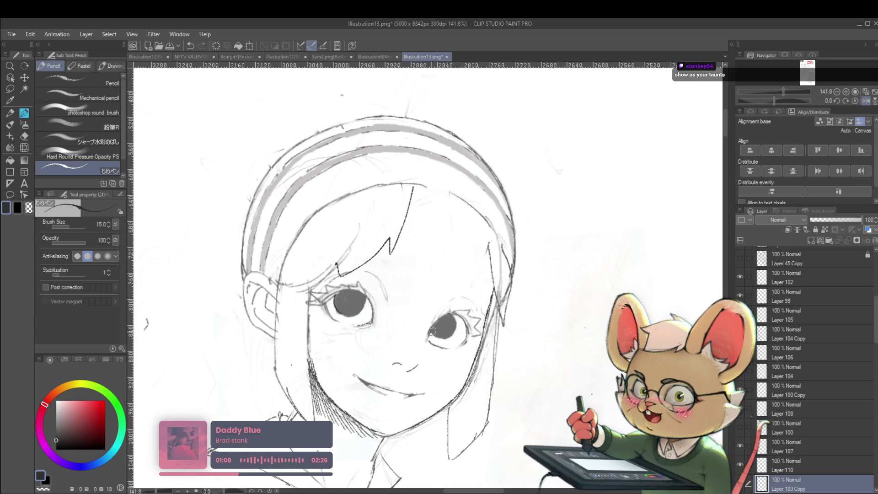
drag(431, 331, 436, 368)
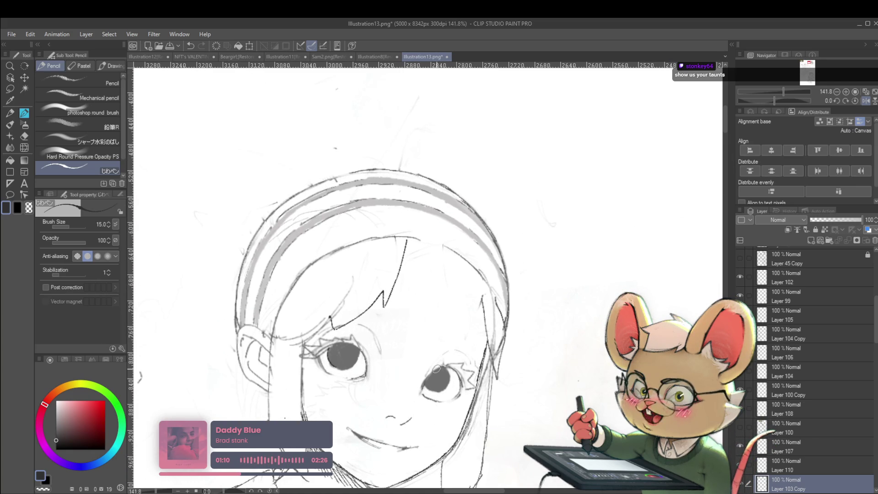
drag(440, 339, 458, 325)
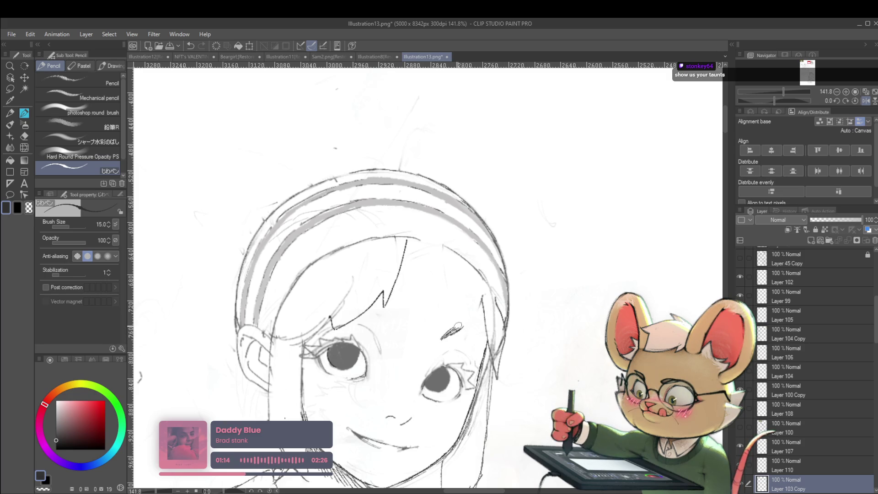
scroll(490, 326, down, 5)
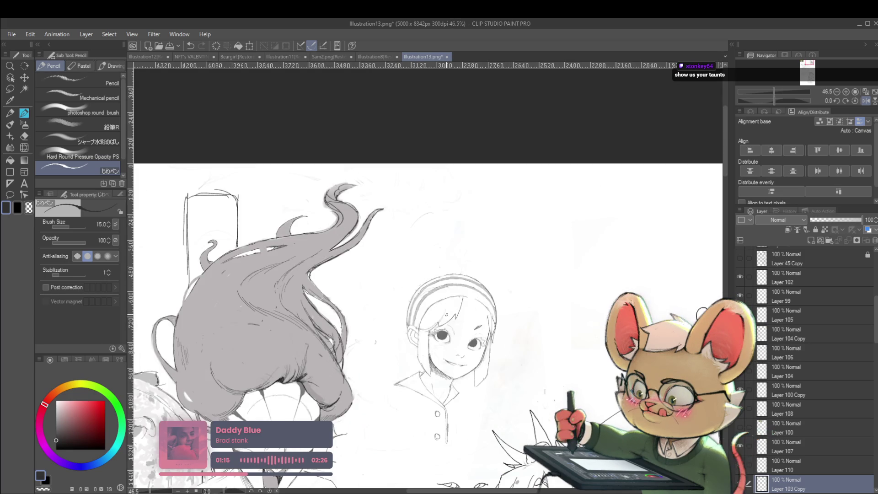
Flip the view mirrored again, recentre on the girl's face, and zoom out
click(864, 104)
drag(552, 308, 475, 273)
scroll(306, 293, up, 4)
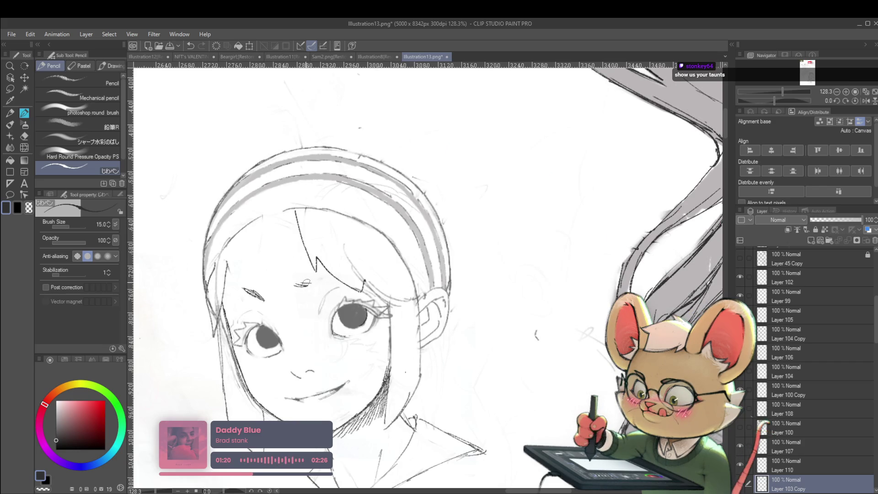
mouse_move(292, 273)
mouse_down()
mouse_move(285, 267)
mouse_move(300, 284)
mouse_up()
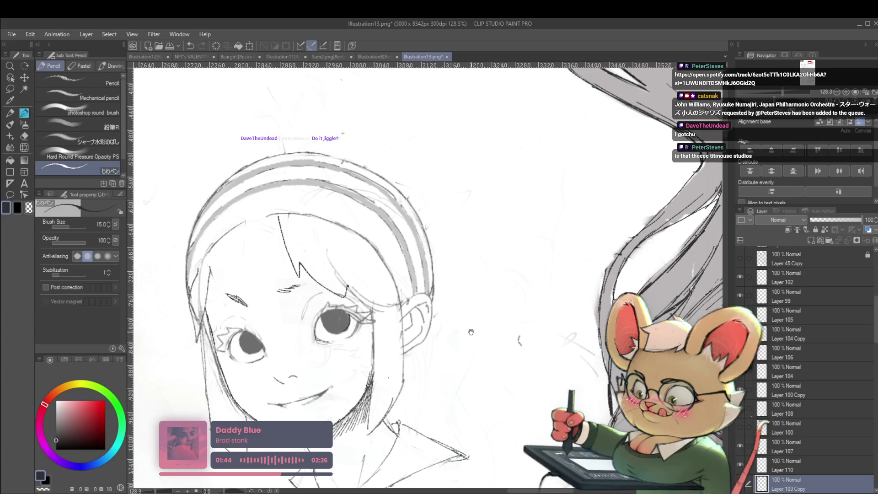
scroll(540, 319, down, 3)
Flip the canvas view horizontally and back to check the girl's face
key(h)
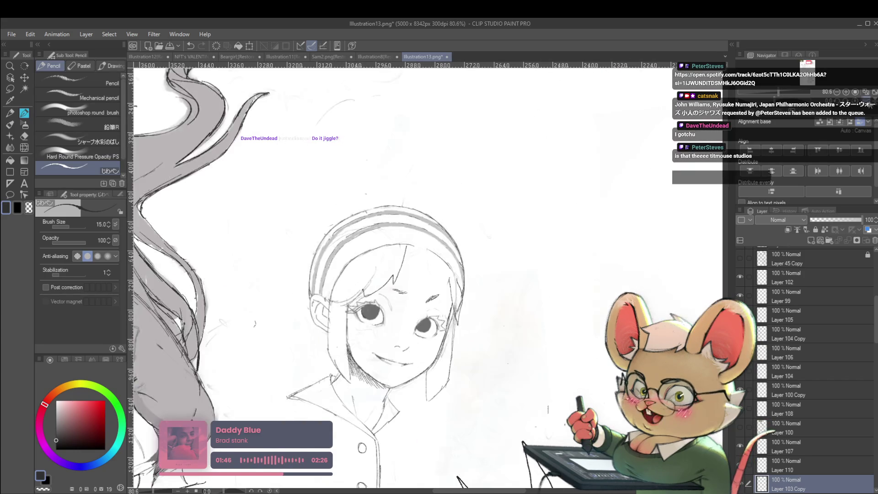
scroll(588, 197, down, 2)
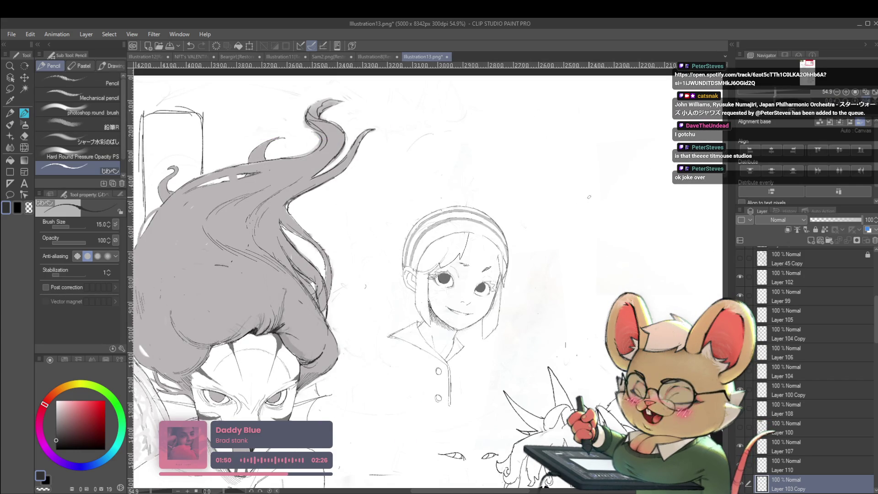
key(h)
scroll(201, 249, down, 2)
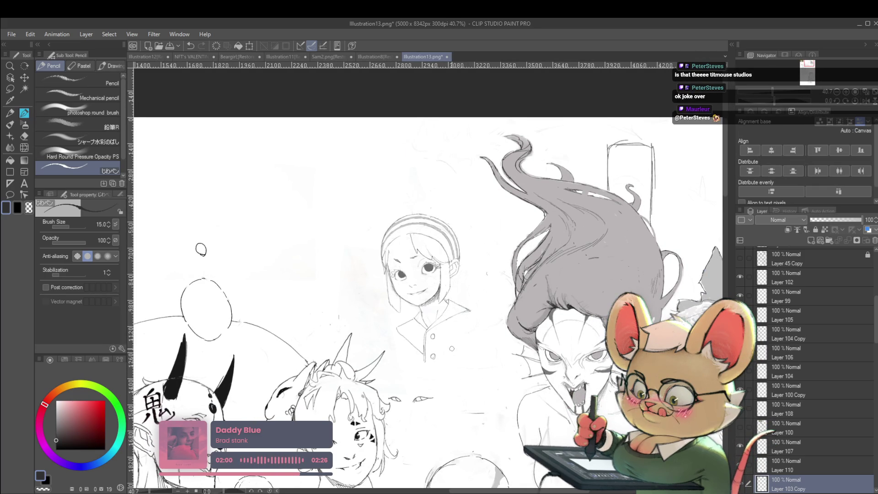
Mirror the view over the sketches and redraw the collar as a wide knotted sailor collar
drag(201, 249, 230, 238)
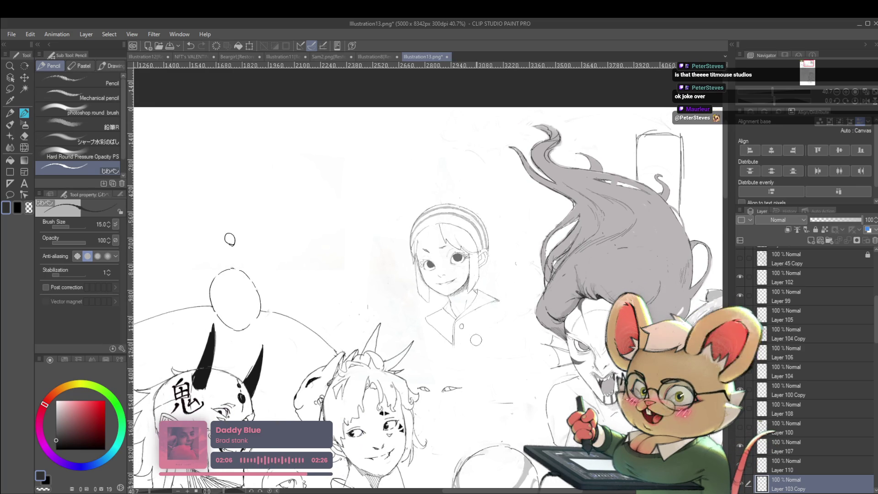
click(865, 101)
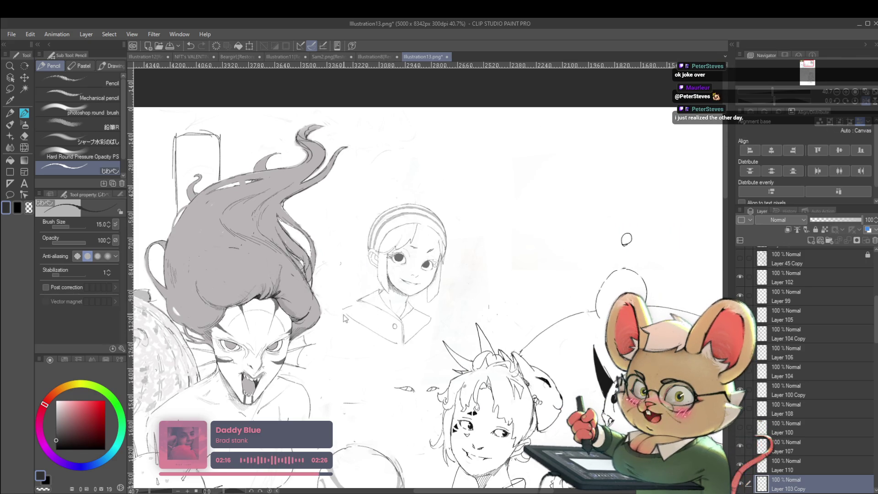
scroll(626, 239, down, 1)
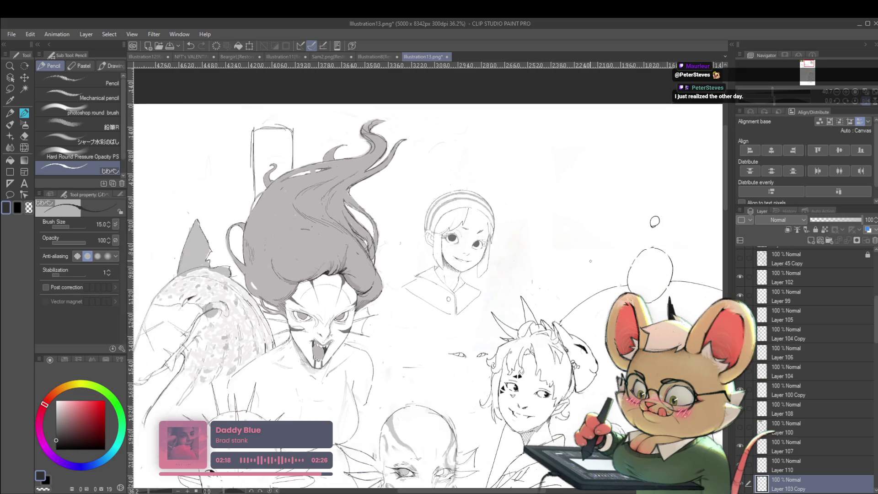
scroll(456, 295, up, 4)
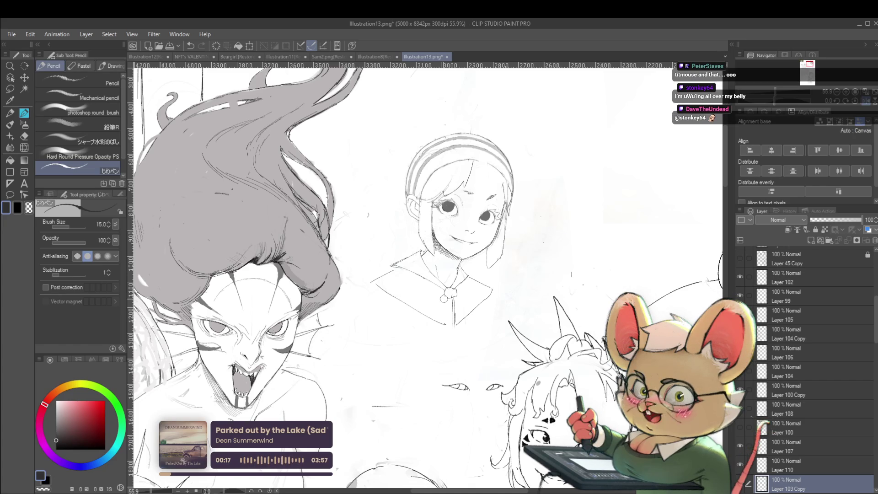
Hatch pencil shading under the girl's chin, checking it in mirrored and normal views
click(866, 101)
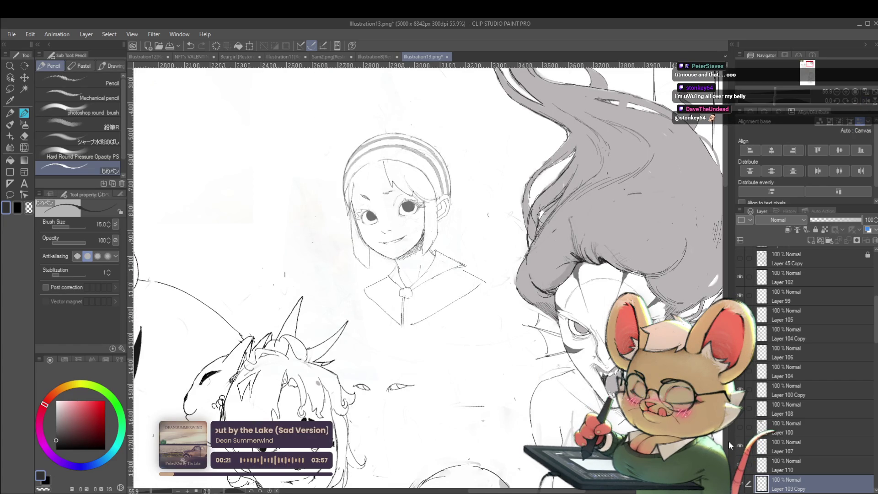
drag(733, 432, 722, 453)
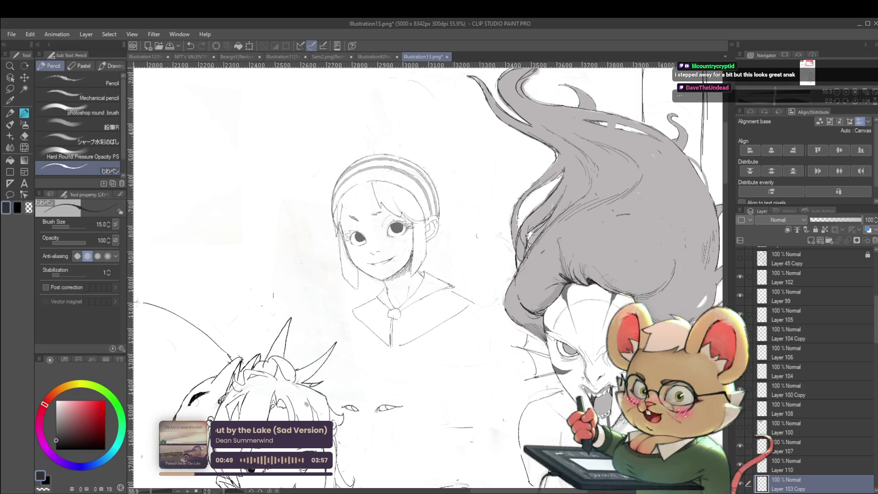
click(863, 106)
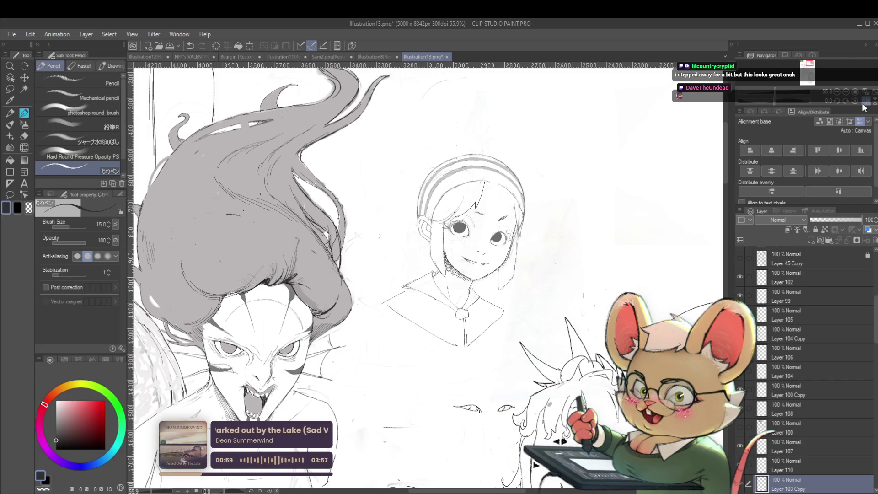
click(864, 102)
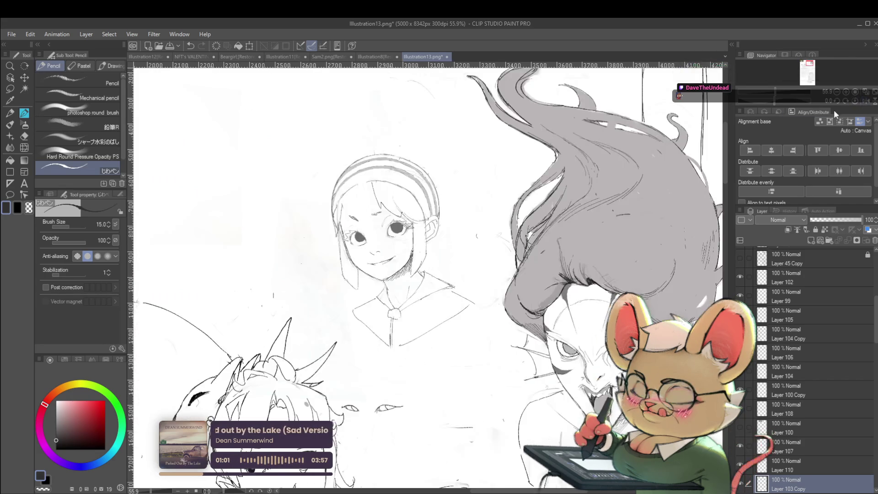
drag(589, 215, 575, 253)
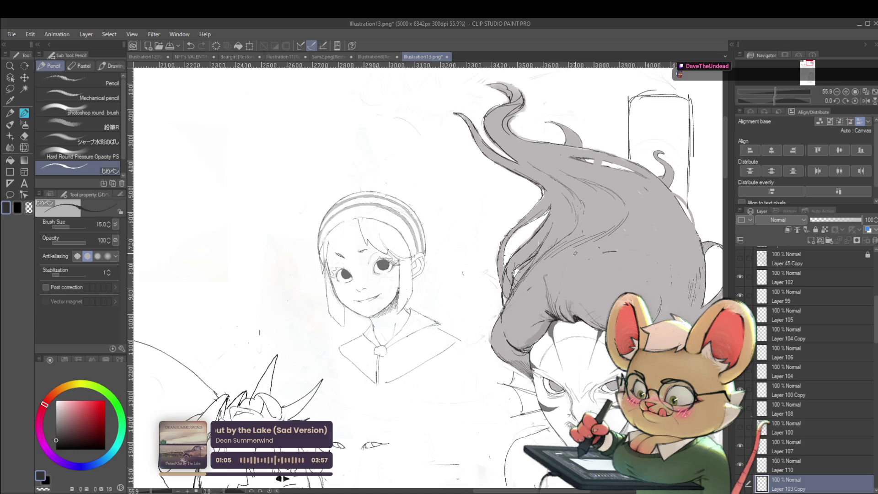
In a mirrored close-up, darken the eyebrow with finer strokes at Brush Size 10, then unflip
scroll(373, 256, up, 6)
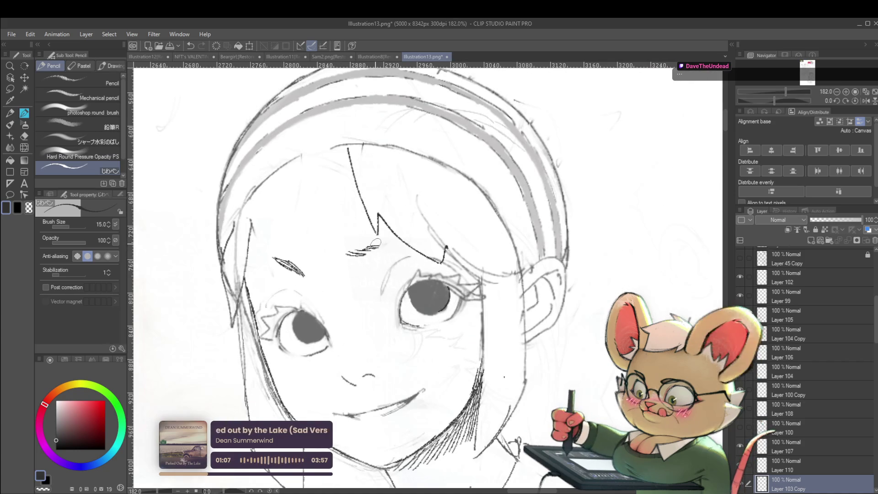
scroll(384, 239, down, 5)
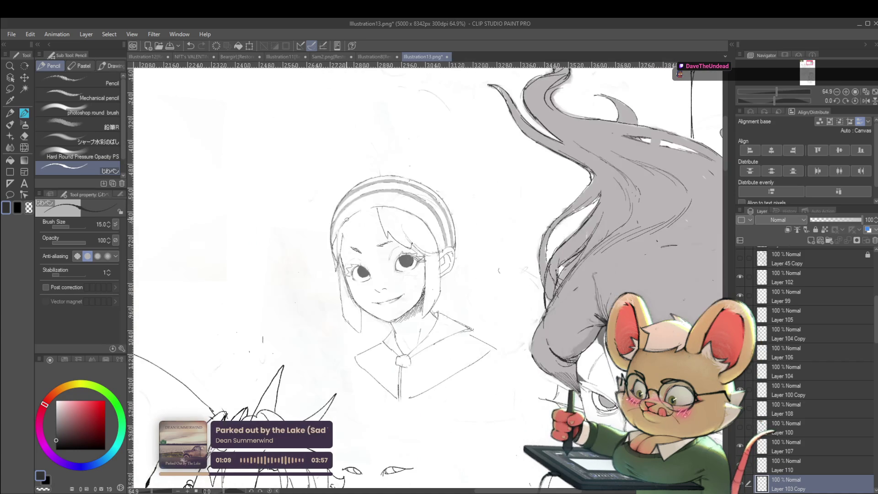
scroll(388, 245, up, 6)
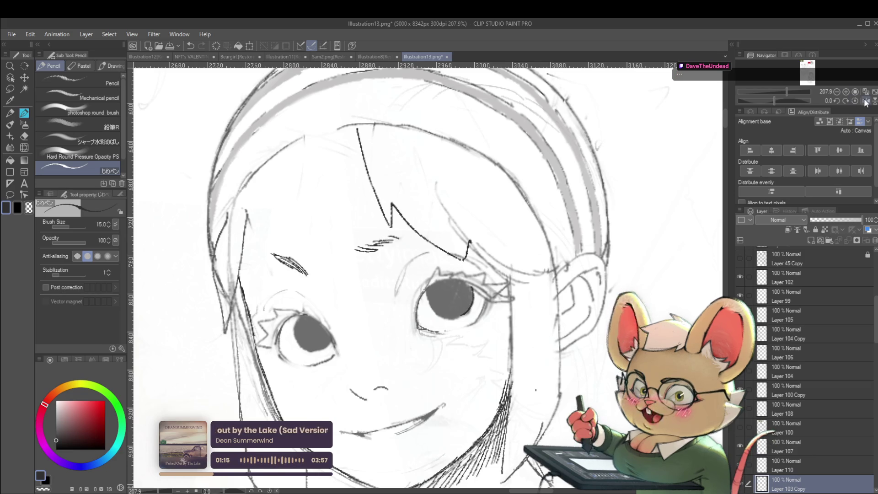
key(h)
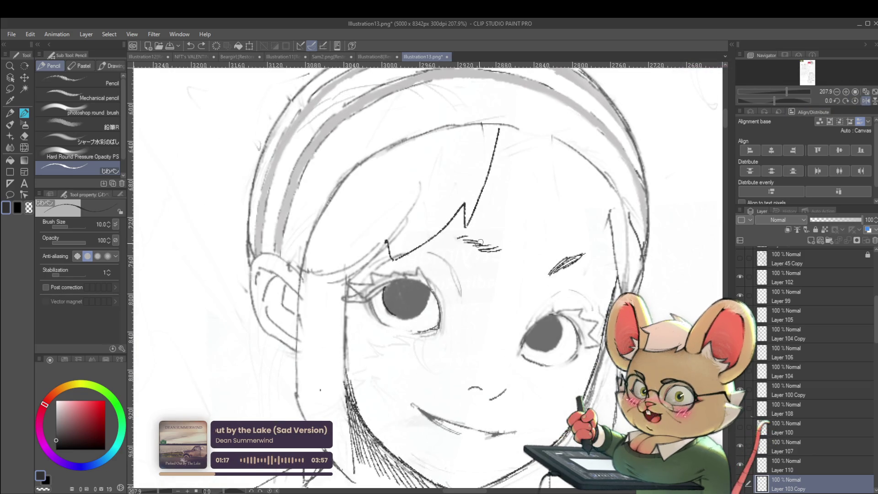
key(bracketleft)
key(bracketleft)
drag(477, 237, 501, 247)
scroll(497, 247, down, 5)
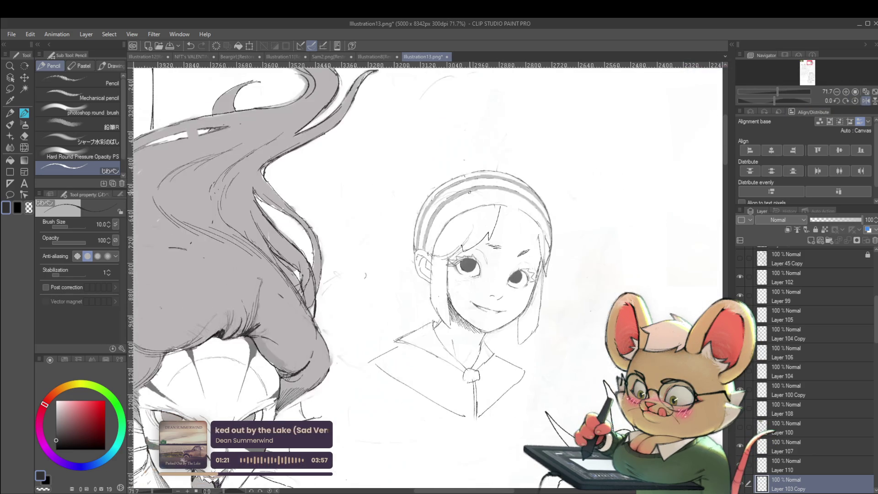
key(h)
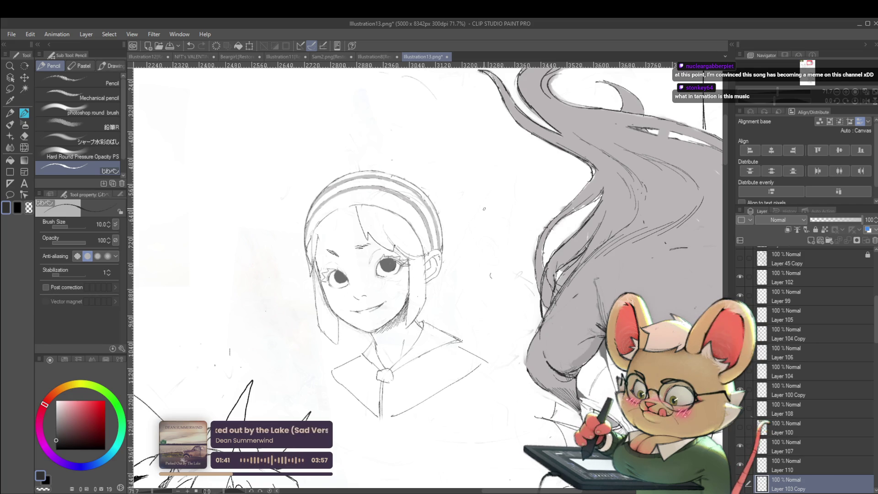
Raise the pencil to Brush Size 15 in a mirrored view and keep refining the eye and bangs
scroll(367, 351, up, 2)
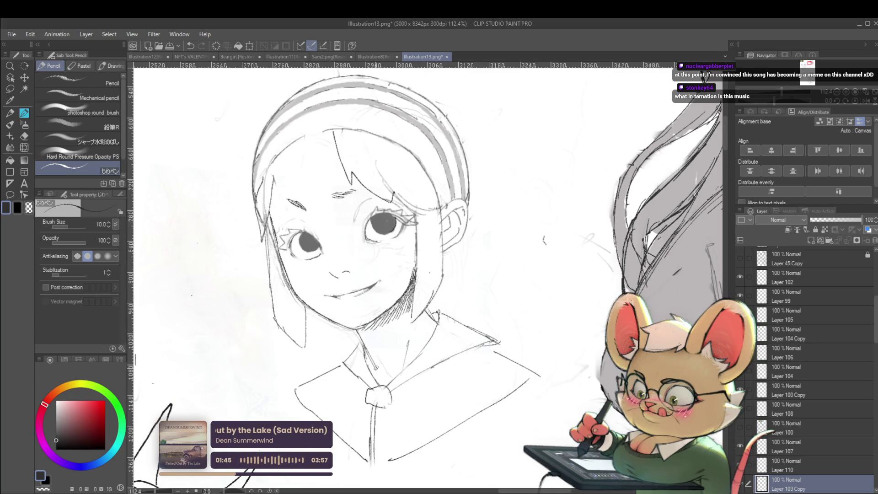
scroll(375, 367, down, 3)
scroll(399, 355, up, 3)
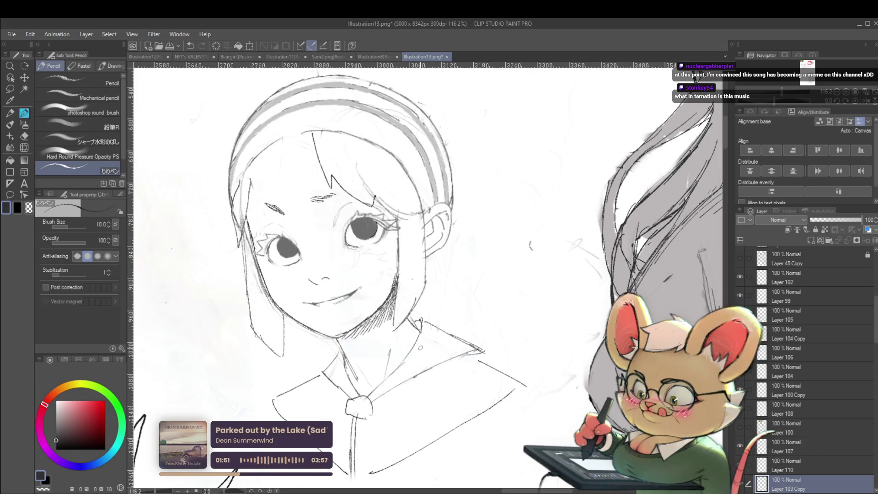
drag(468, 246, 482, 260)
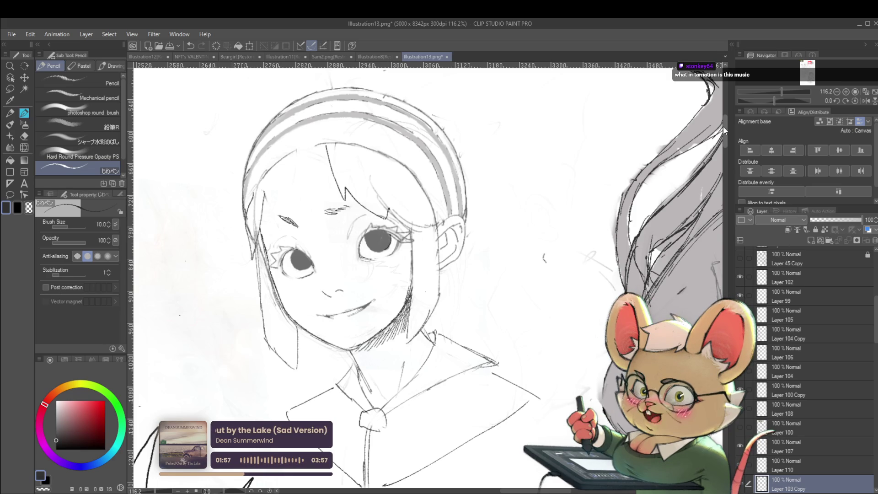
click(865, 102)
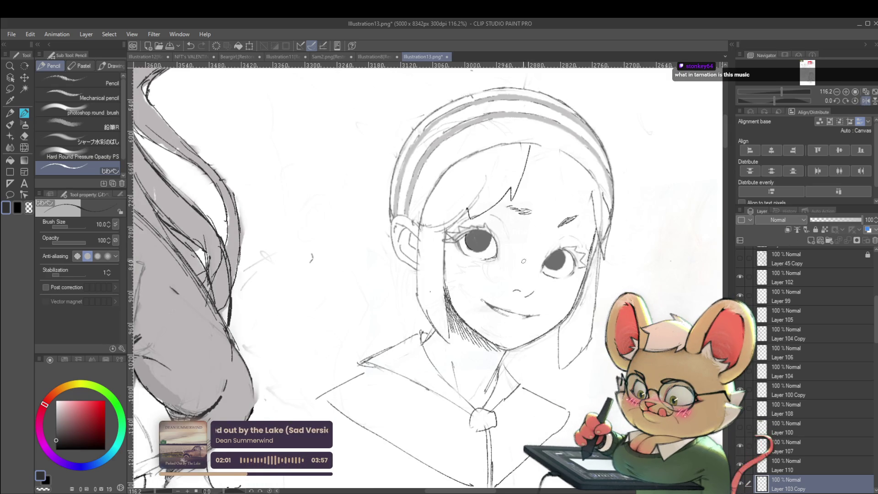
scroll(523, 261, up, 3)
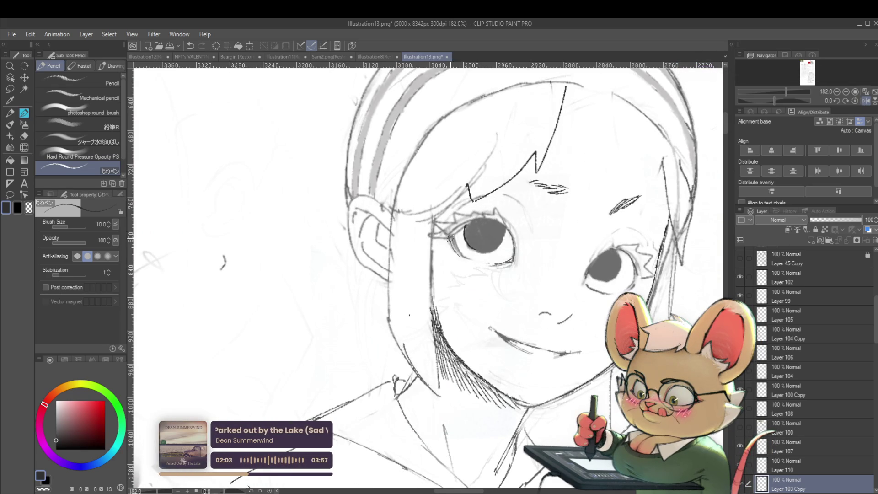
scroll(474, 260, down, 5)
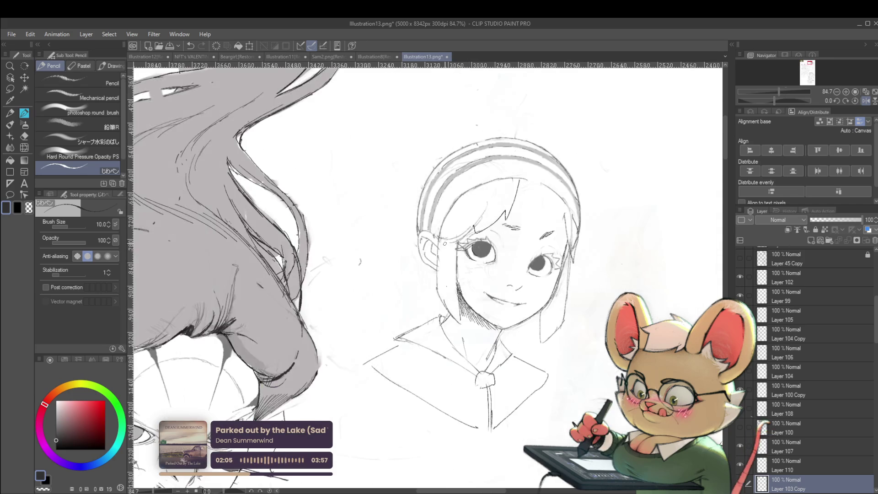
scroll(474, 260, up, 1)
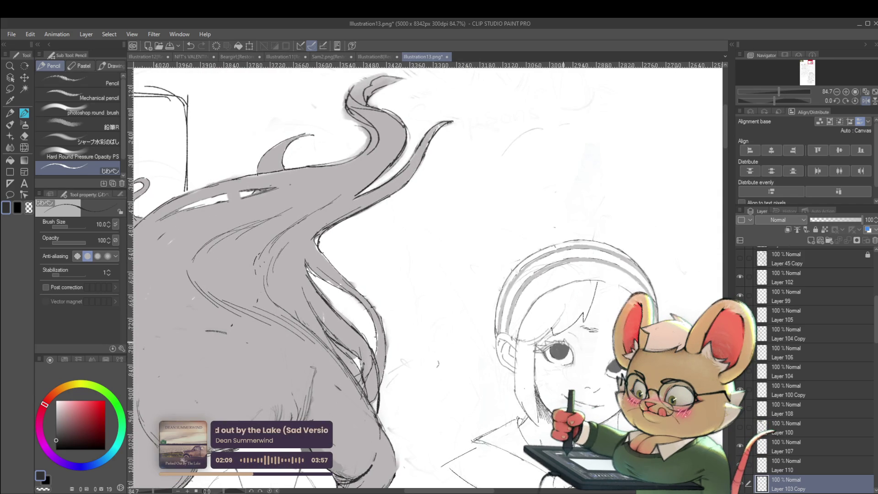
scroll(544, 366, up, 5)
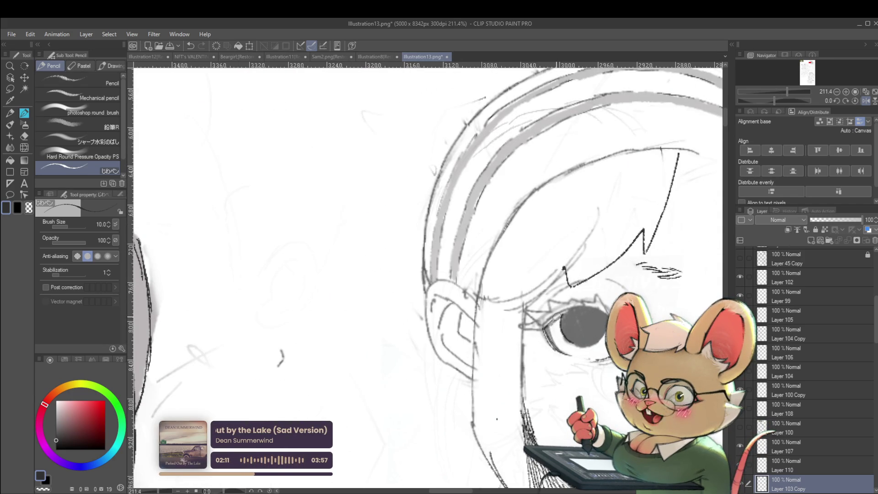
key(bracketright)
key(bracketright)
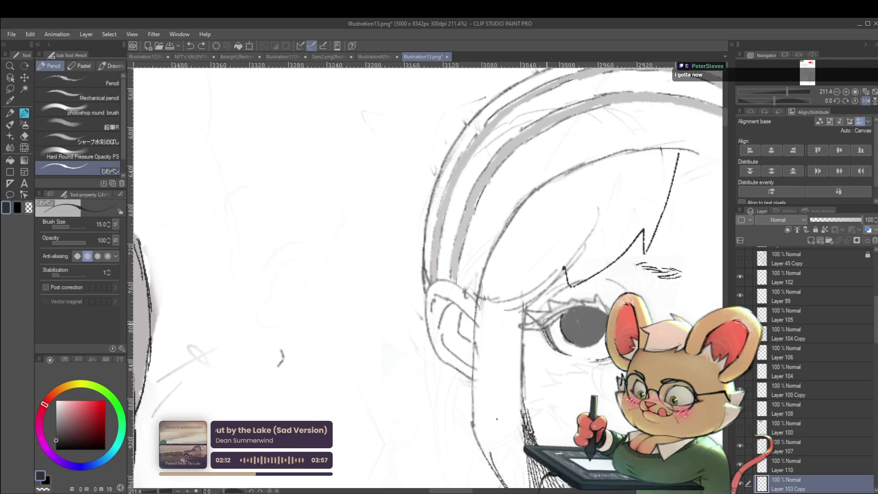
drag(557, 319, 543, 332)
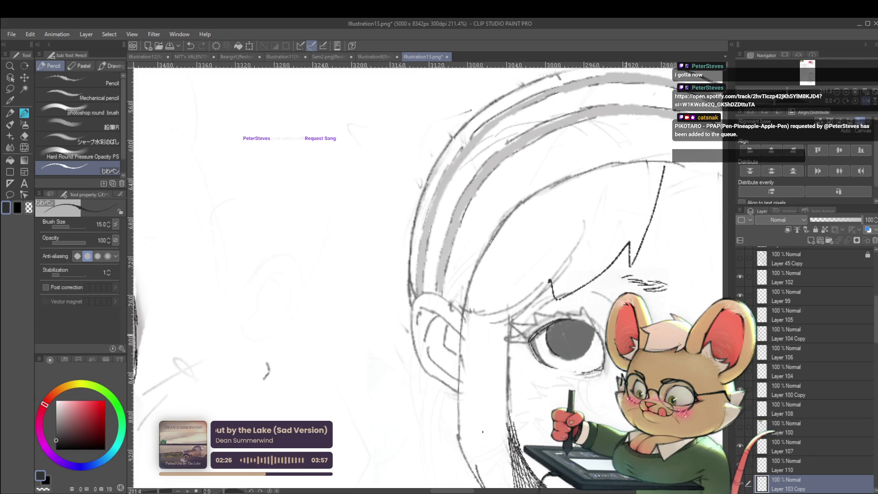
Zoom out to the whole page and mirror it, then flip back to check proportions
scroll(584, 322, down, 5)
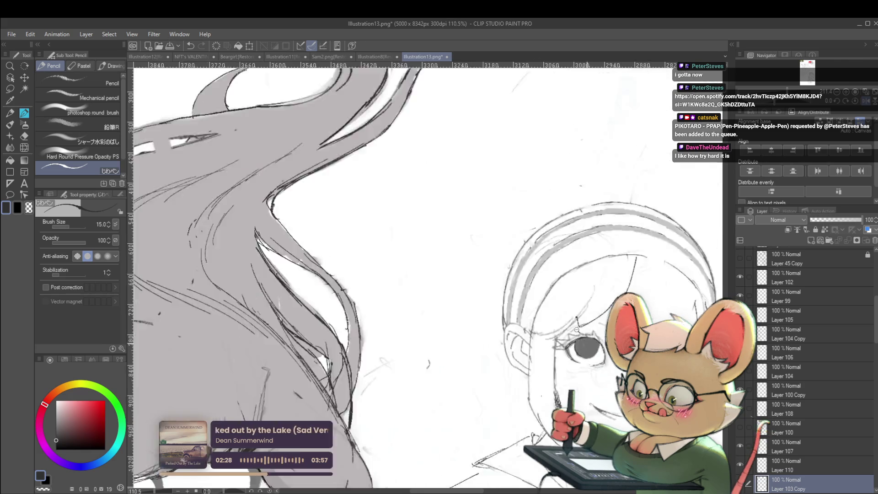
scroll(599, 293, down, 3)
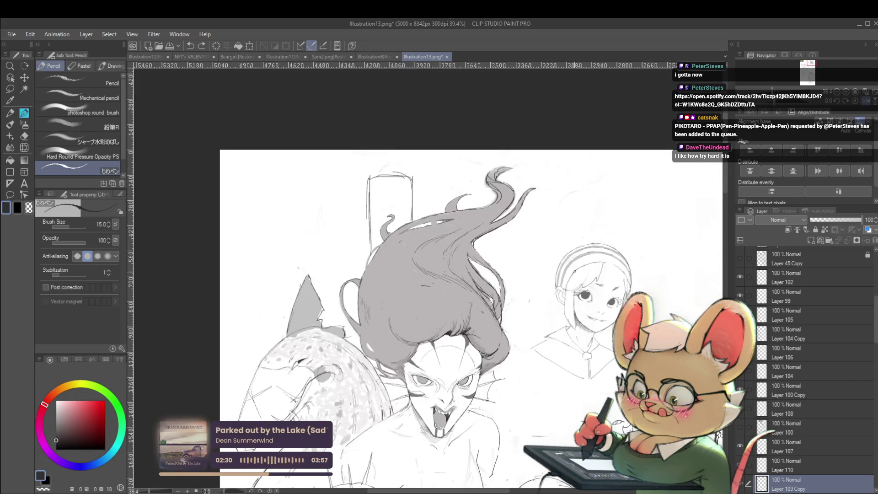
click(866, 101)
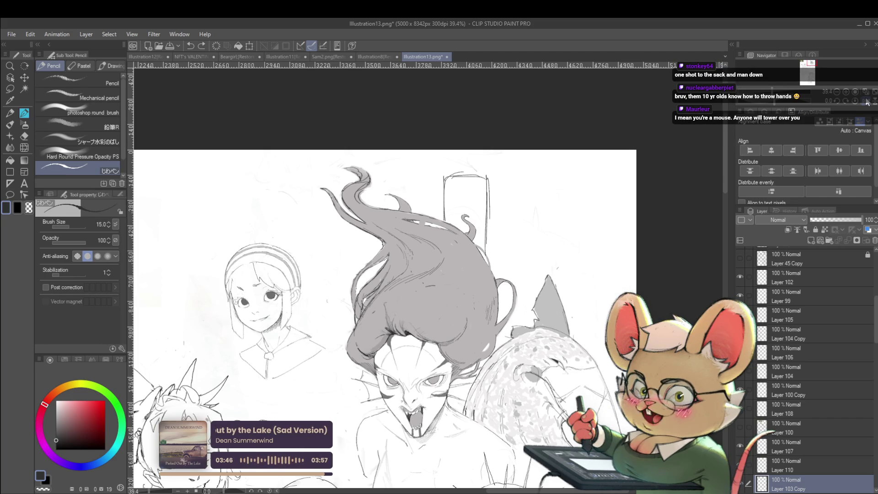
click(866, 101)
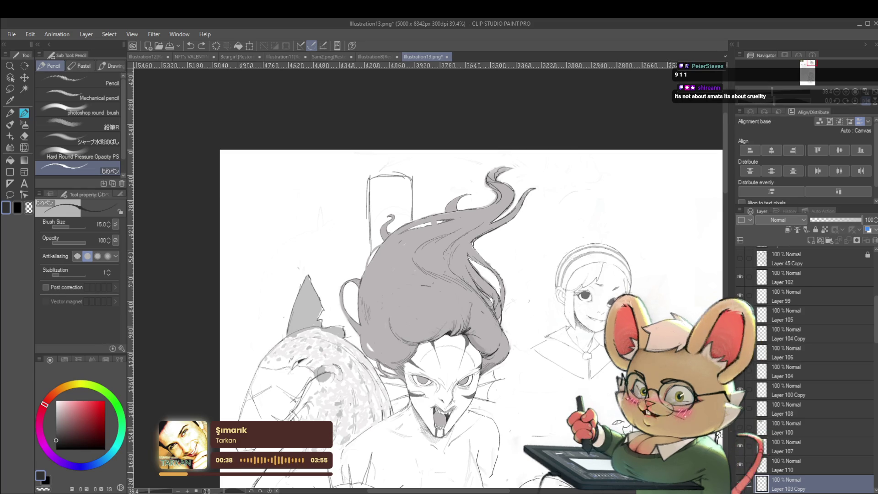
In the mirrored view, zoom to the face and shade the lower part of the girl's pupil
click(865, 101)
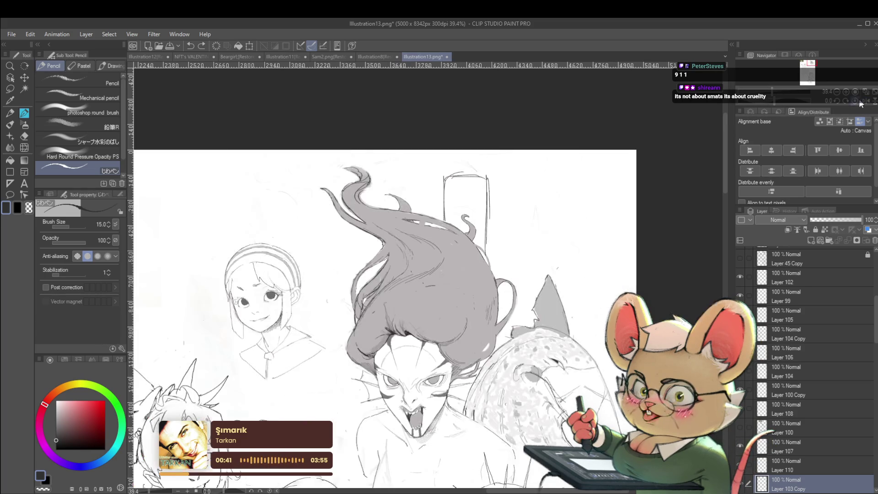
drag(250, 282, 300, 279)
scroll(301, 279, up, 5)
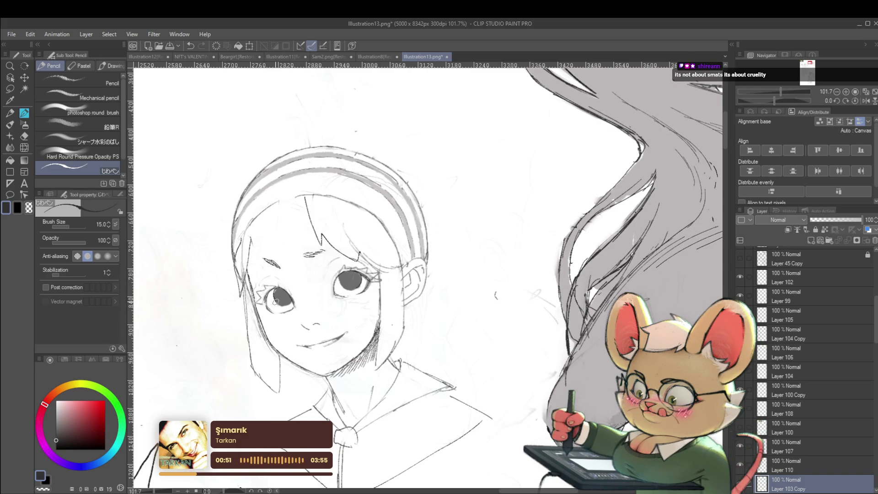
drag(276, 297, 290, 303)
scroll(292, 297, down, 3)
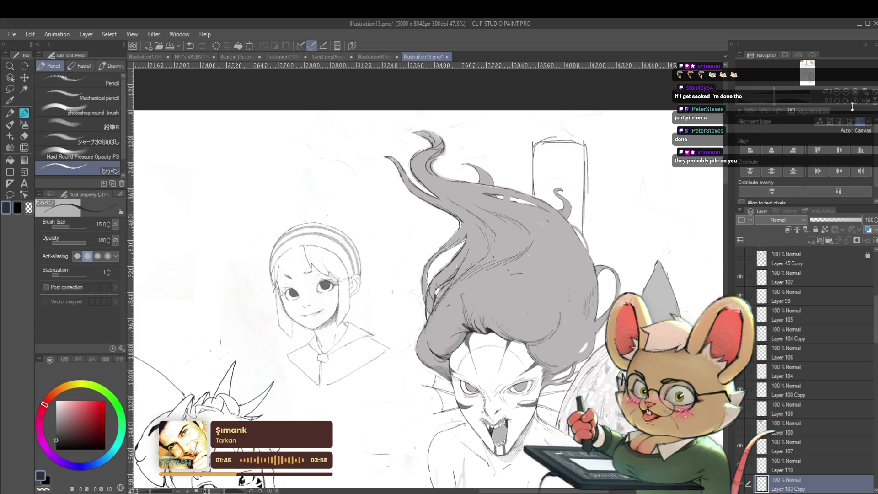
Unflip the view with Ctrl+Shift+H and pencil an ear outline and hatching along the face
key(ctrl+shift+h)
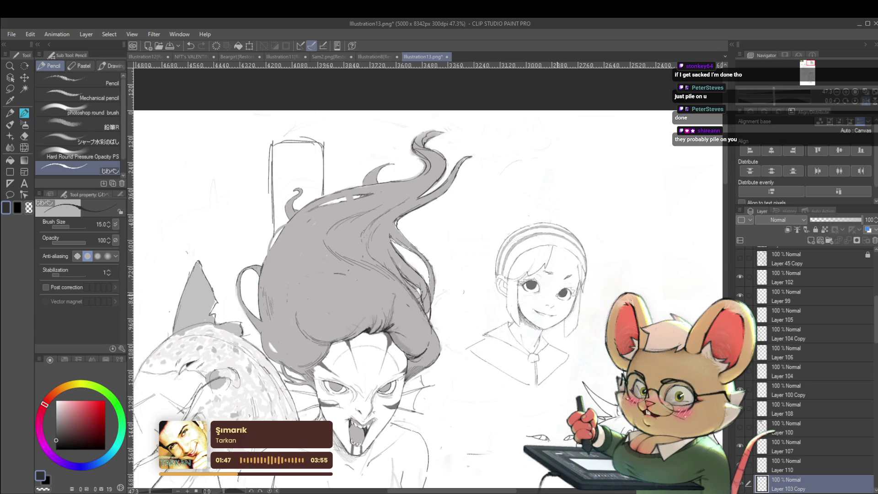
scroll(551, 252, up, 3)
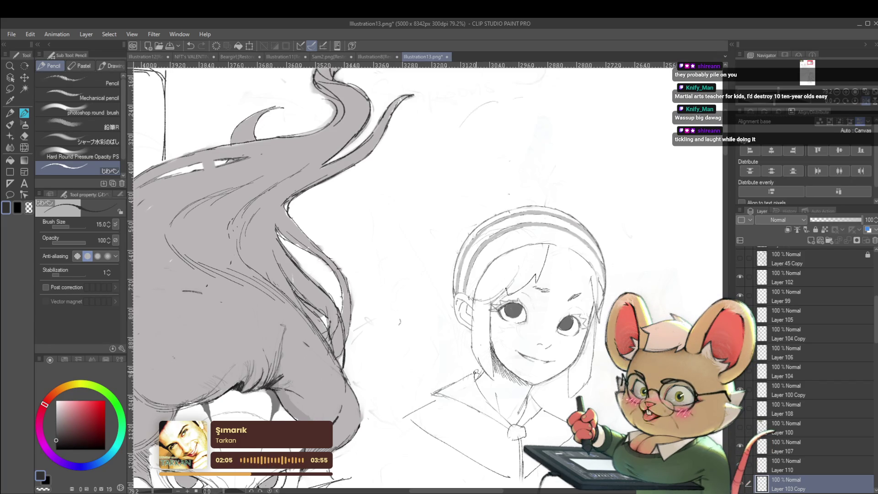
drag(461, 296, 488, 354)
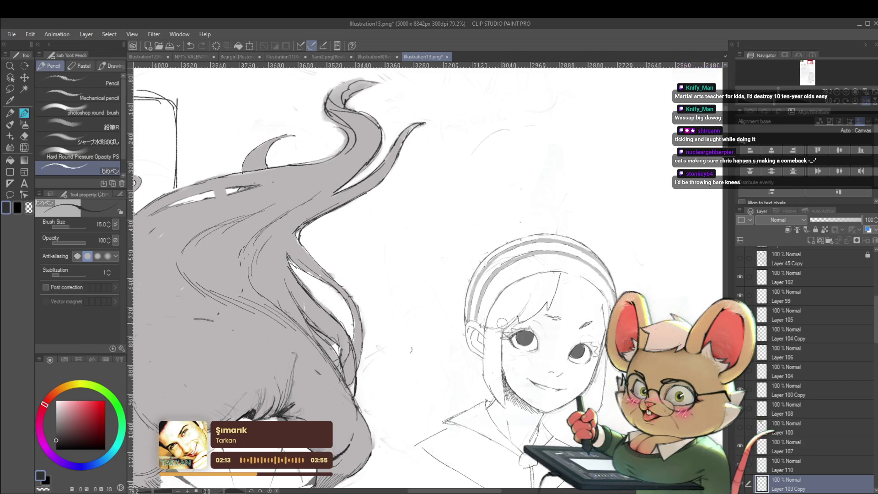
drag(578, 252, 592, 248)
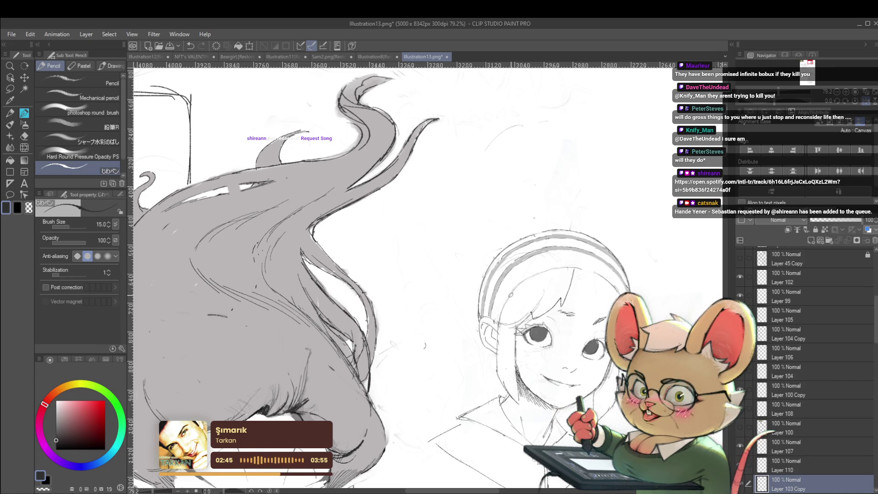
Zoom out, flip back to normal orientation, and pan around the girl's face for close inspection
click(861, 102)
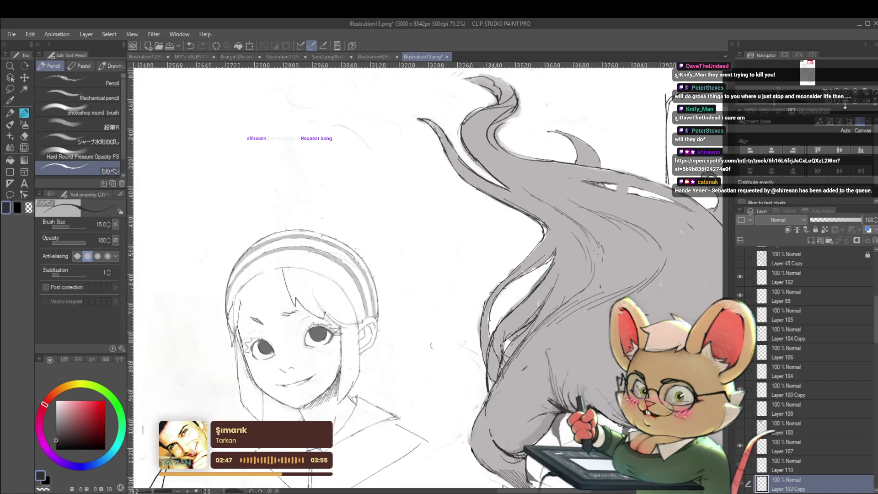
key(ctrl+minus)
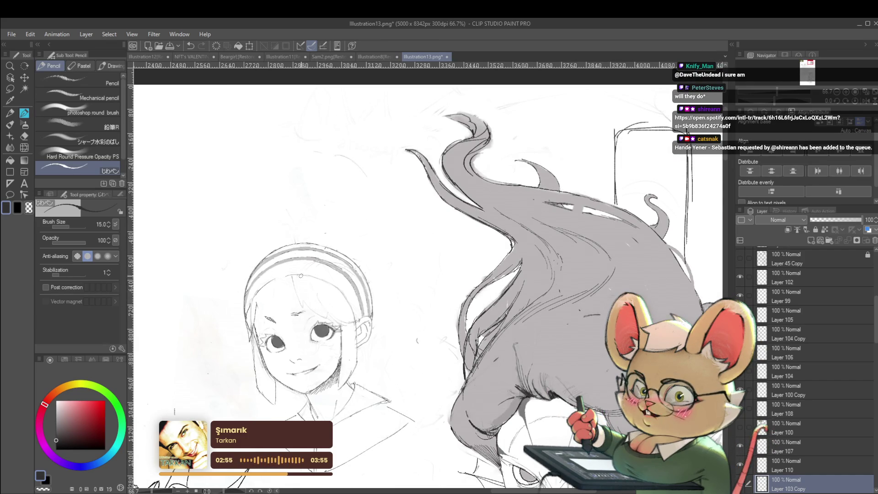
scroll(301, 276, up, 5)
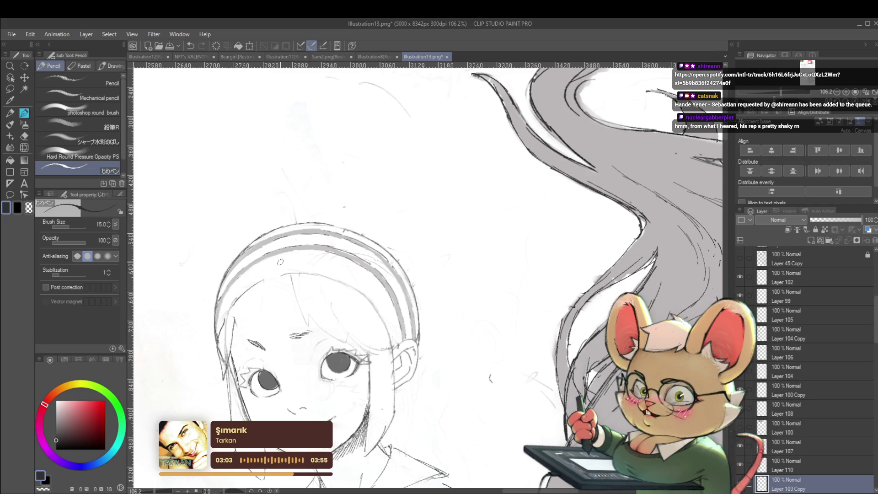
key(h)
scroll(600, 310, down, 3)
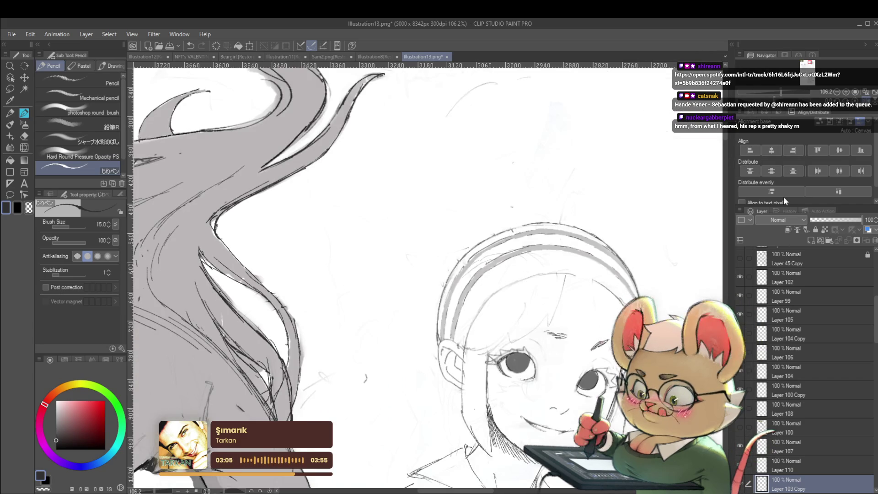
scroll(601, 310, up, 2)
drag(596, 290, 619, 255)
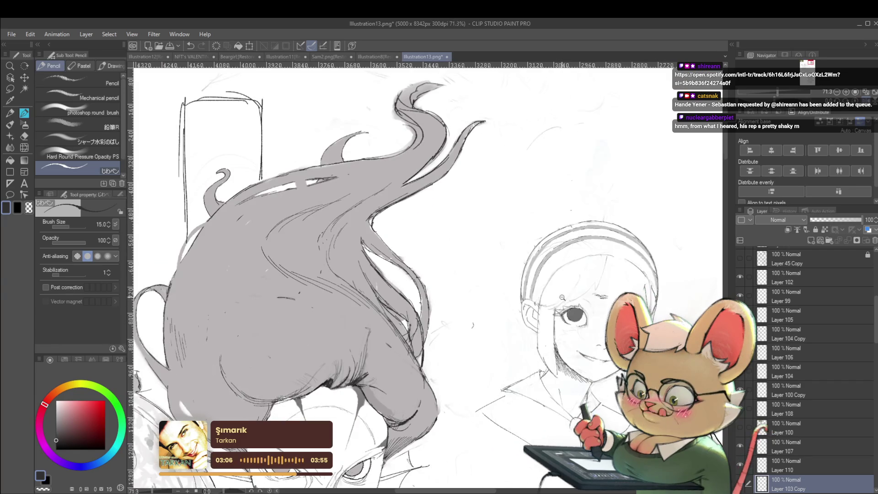
scroll(562, 298, up, 4)
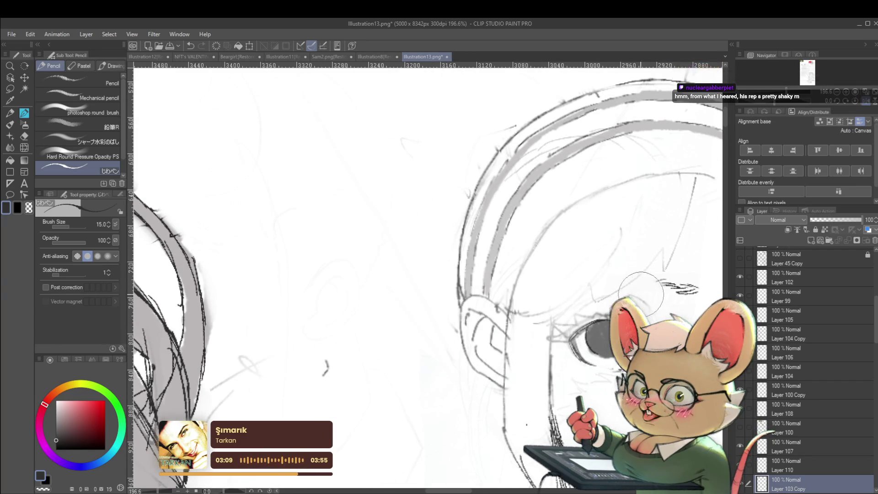
scroll(660, 313, down, 2)
drag(660, 313, 461, 302)
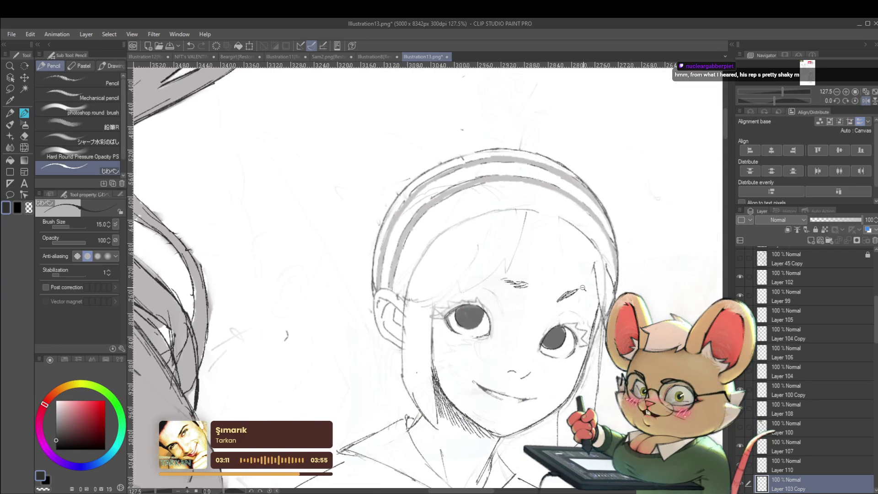
scroll(582, 288, down, 2)
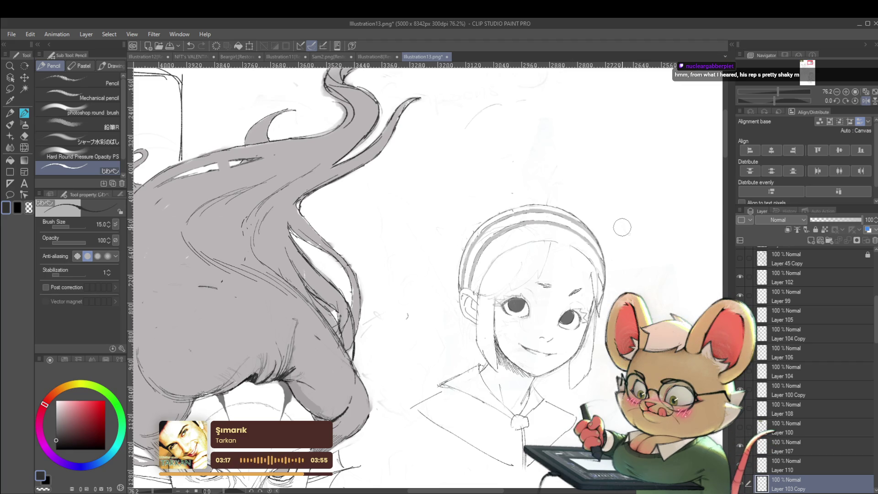
Mirror the view, zoom into the girl's face and add hatching to refine its shading
click(865, 101)
scroll(274, 245, up, 2)
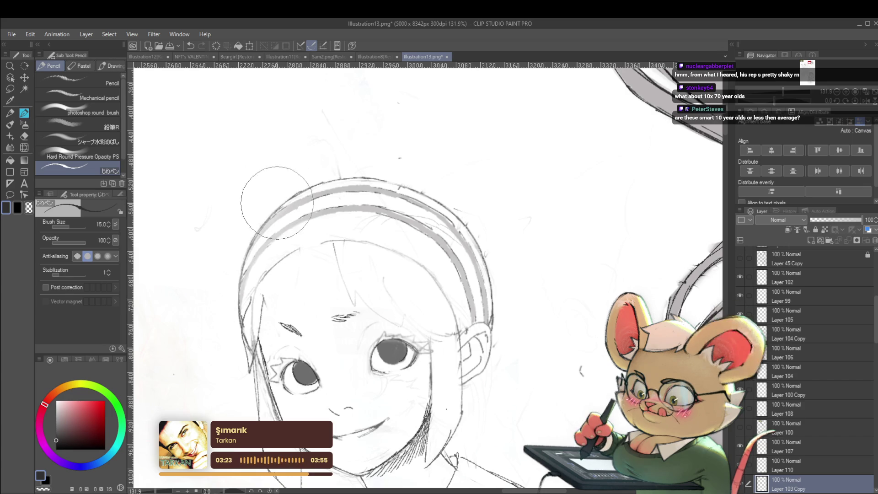
drag(297, 224, 321, 230)
scroll(321, 231, down, 2)
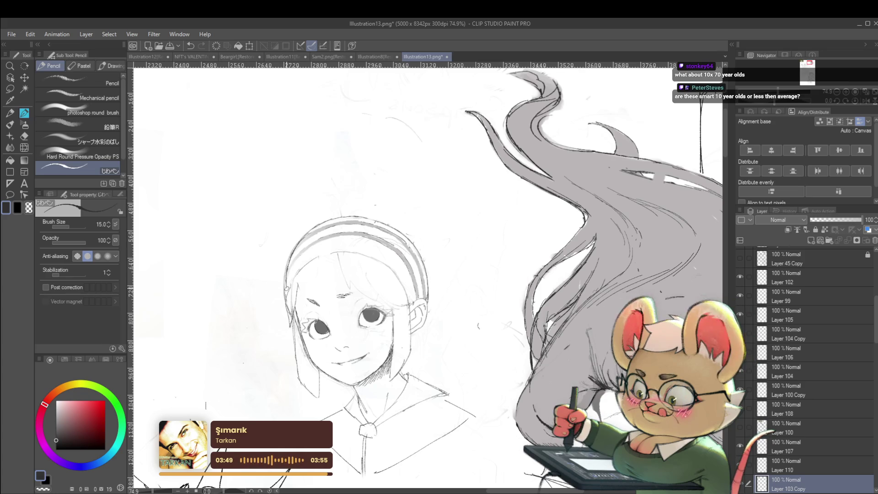
Zoom the canvas out to about 28.5% to see all the character sketches
scroll(289, 237, down, 3)
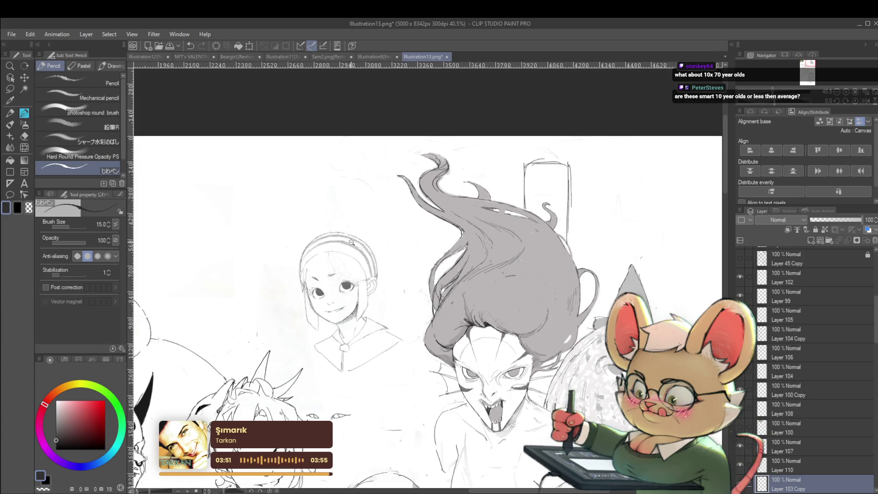
scroll(288, 236, up, 1)
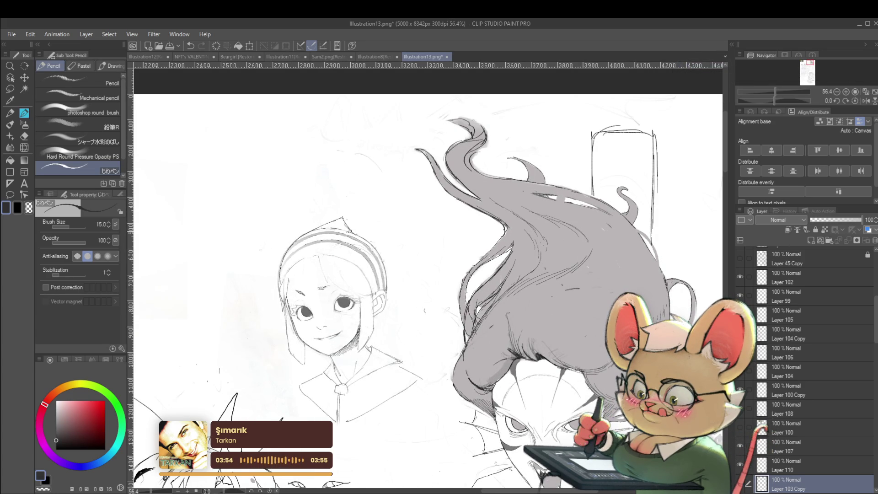
scroll(381, 268, down, 2)
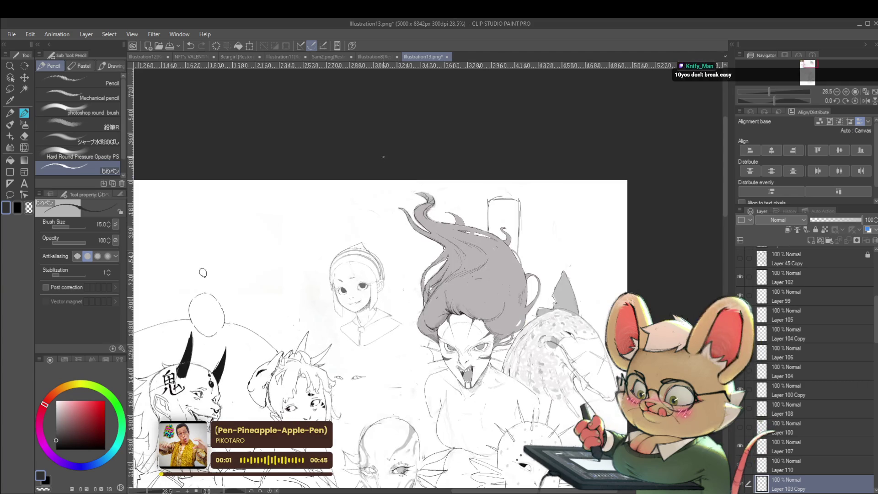